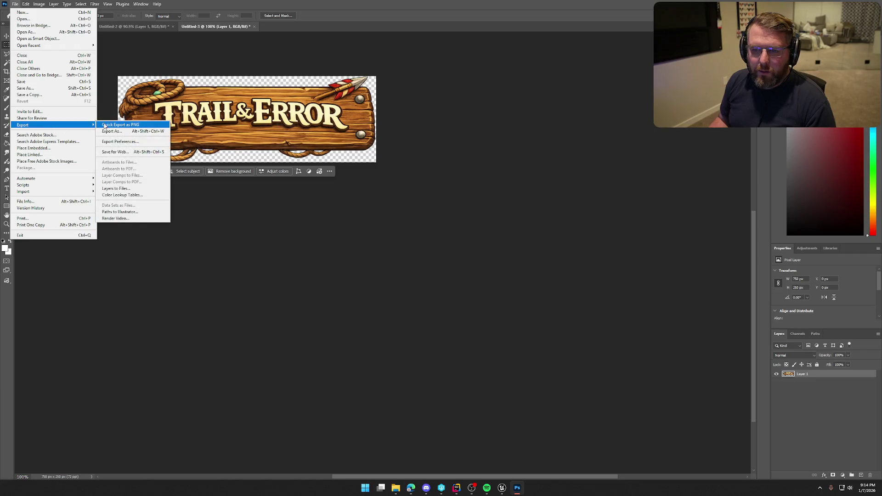
- Save the logo as PNG over MainMenuLogo.png, replacing the old file, then return to Unreal
click(532, 158)
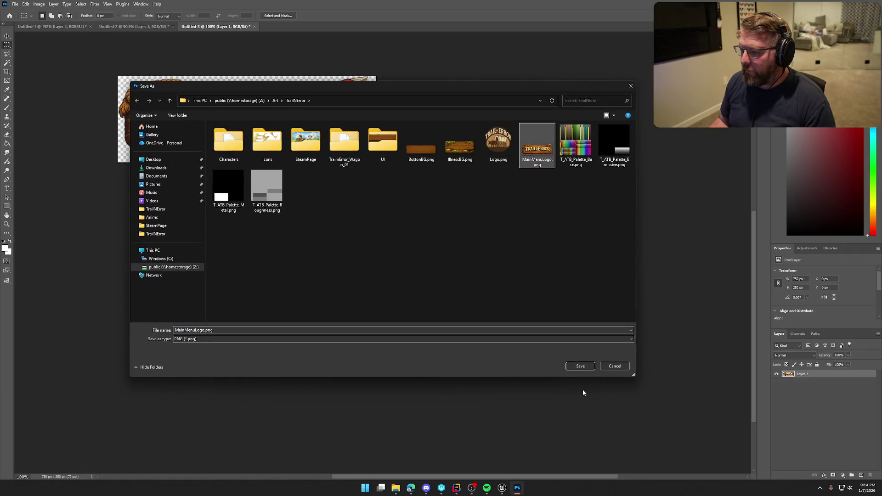
click(576, 367)
click(455, 244)
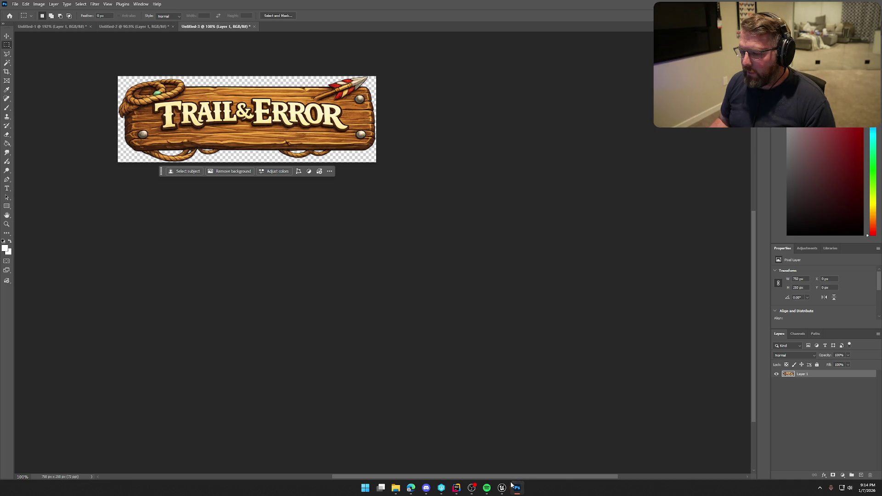
click(502, 487)
key(ctrl+space)
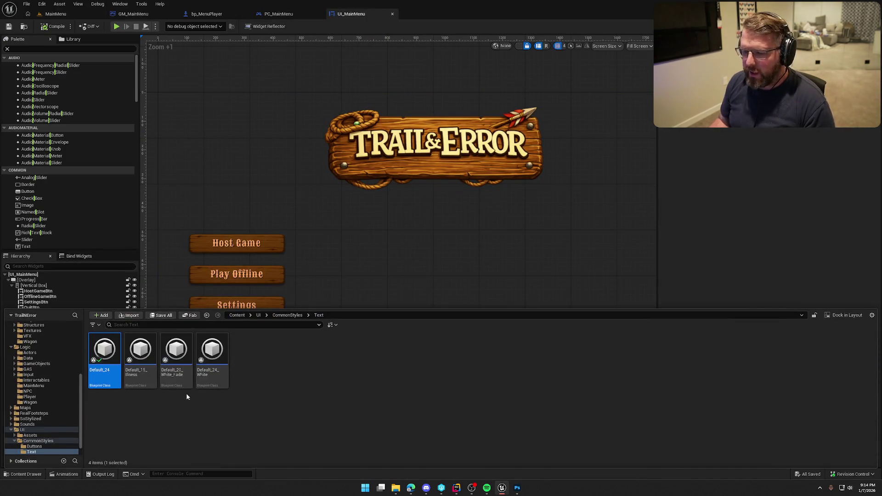
- Reimport the MainMenuLogo texture from the Content Drawer, then switch back to Photoshop
click(432, 151)
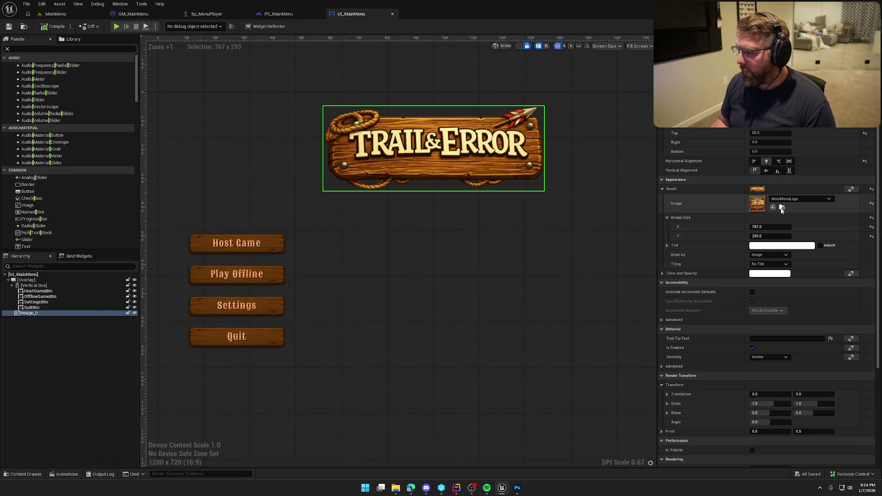
click(782, 209)
right_click(322, 363)
click(379, 133)
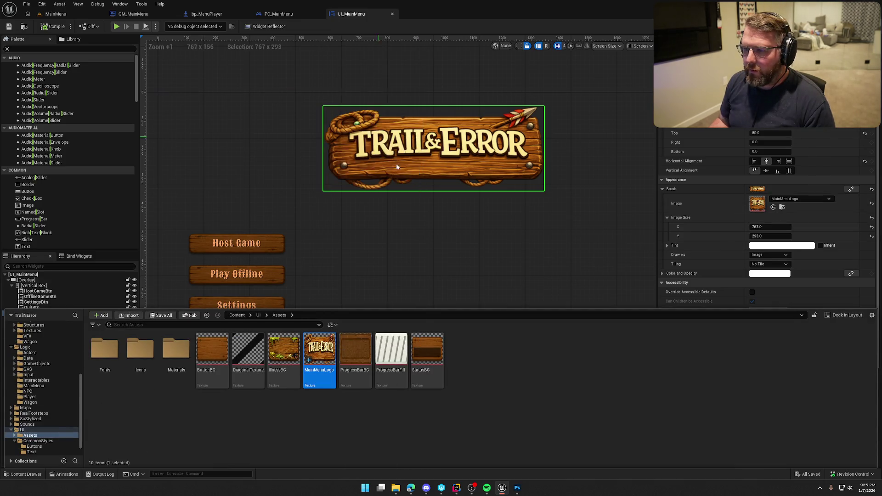
click(431, 74)
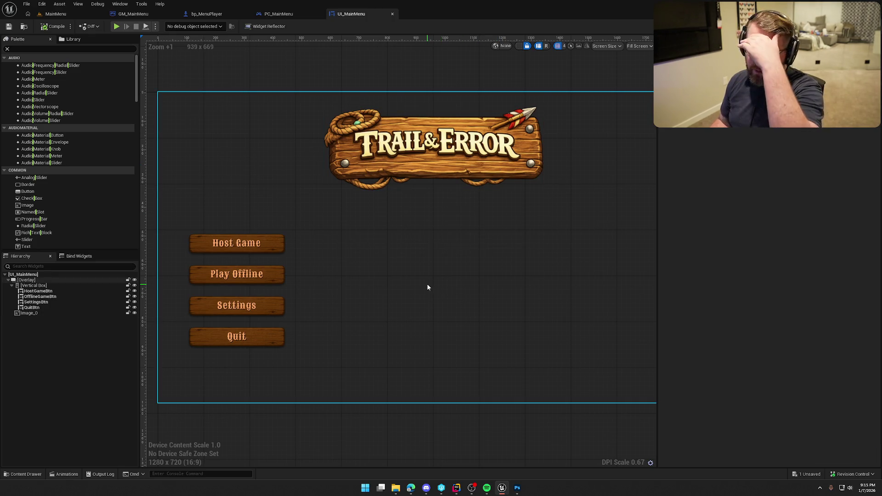
key(alt+Tab)
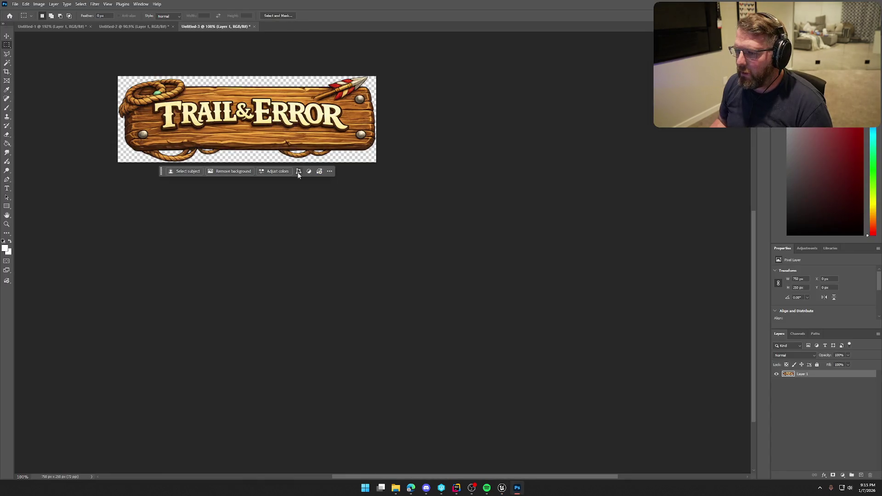
- Apply Brightness/Contrast to the logo with brightness about -70 and slightly reduced contrast
click(39, 4)
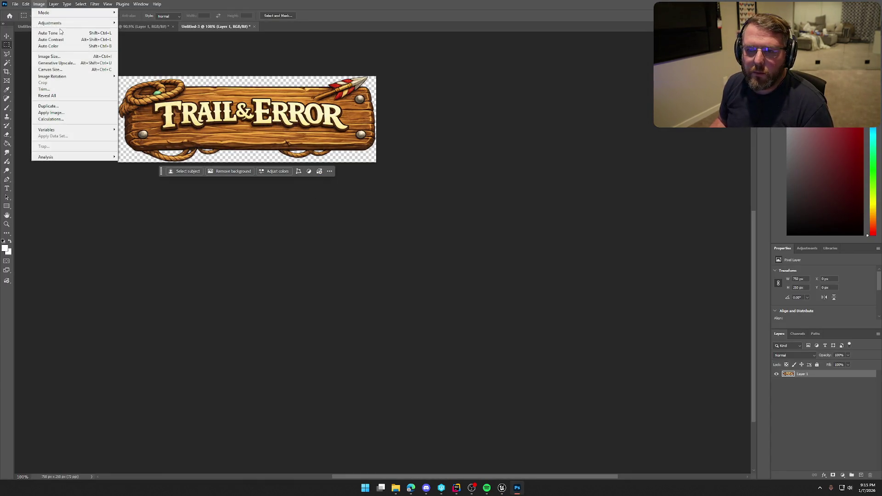
mouse_move(69, 23)
click(163, 22)
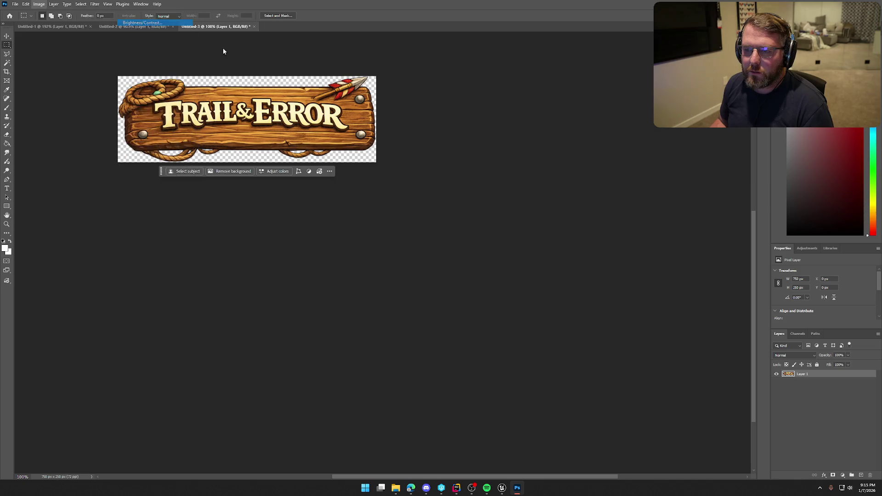
mouse_move(90, 114)
mouse_down()
mouse_move(500, 76)
mouse_move(478, 103)
mouse_up()
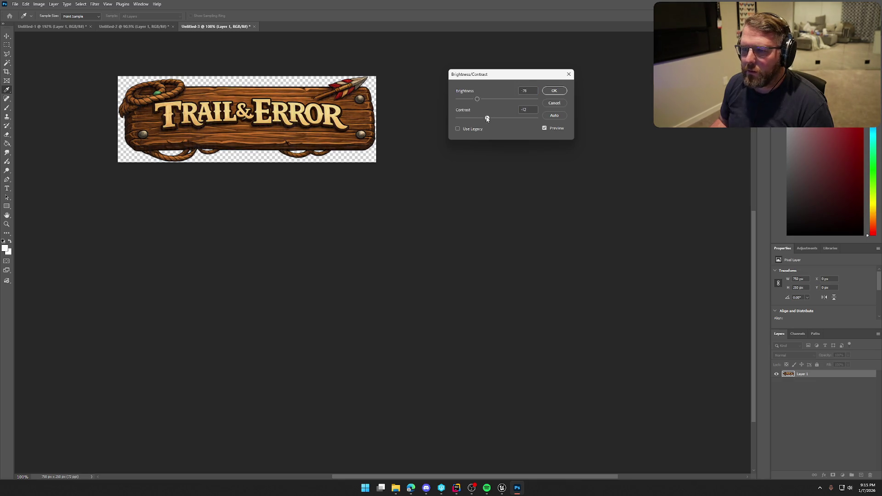
drag(474, 118, 469, 102)
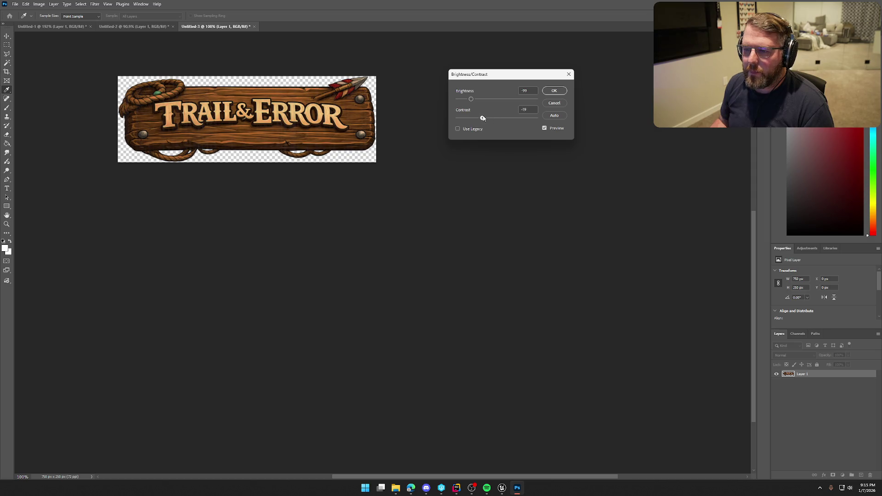
drag(471, 99, 478, 101)
click(553, 91)
- Apply Levels to the logo with input levels 7, 1.00, 237 and output white 229
key(m)
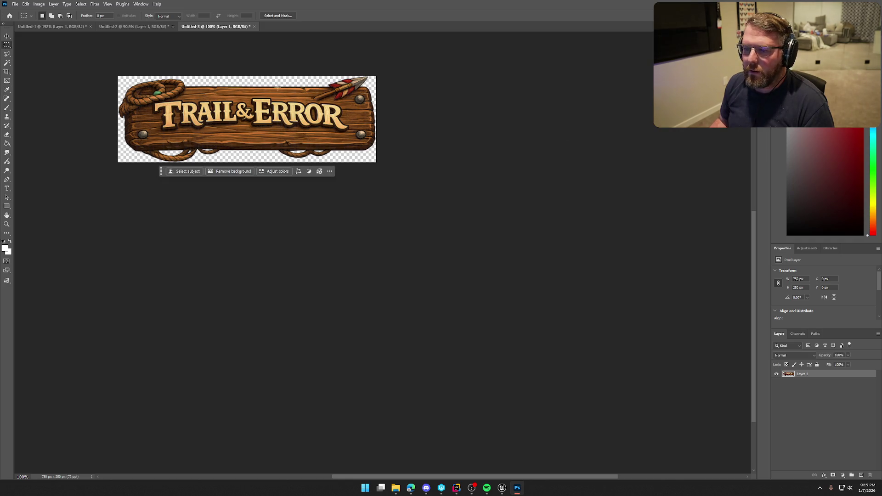
click(45, 6)
mouse_move(51, 23)
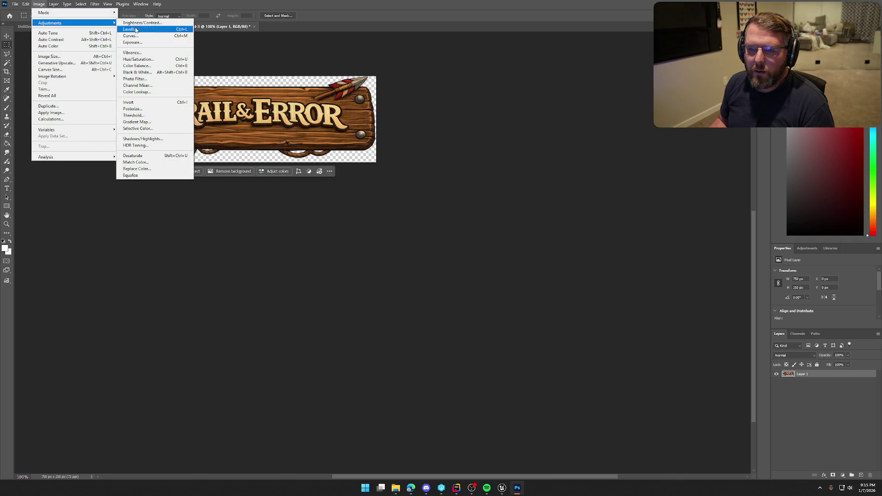
click(153, 29)
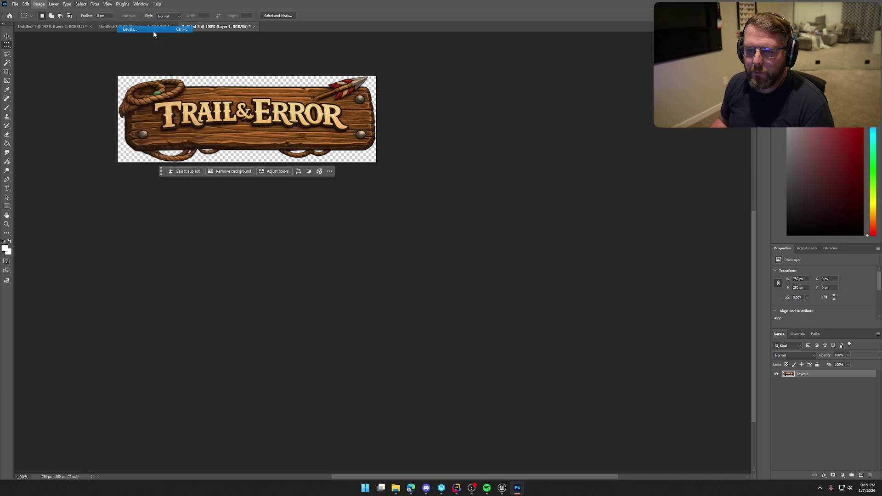
drag(152, 98, 495, 70)
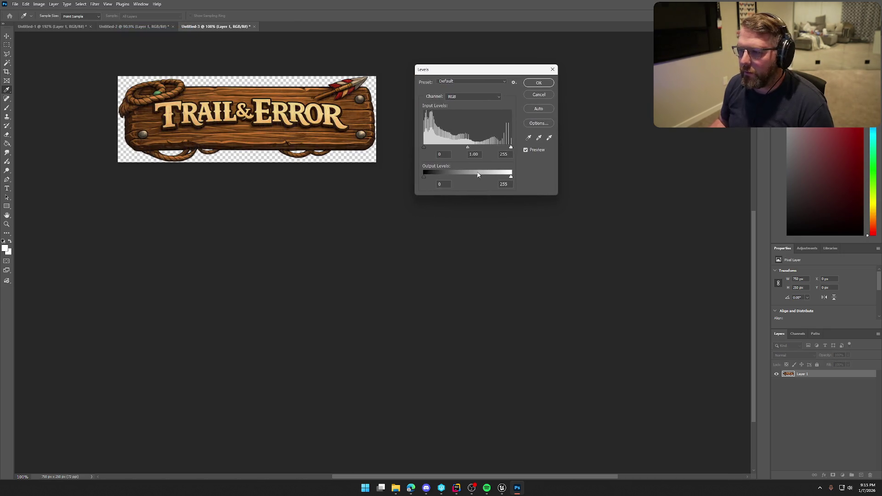
drag(426, 149, 428, 148)
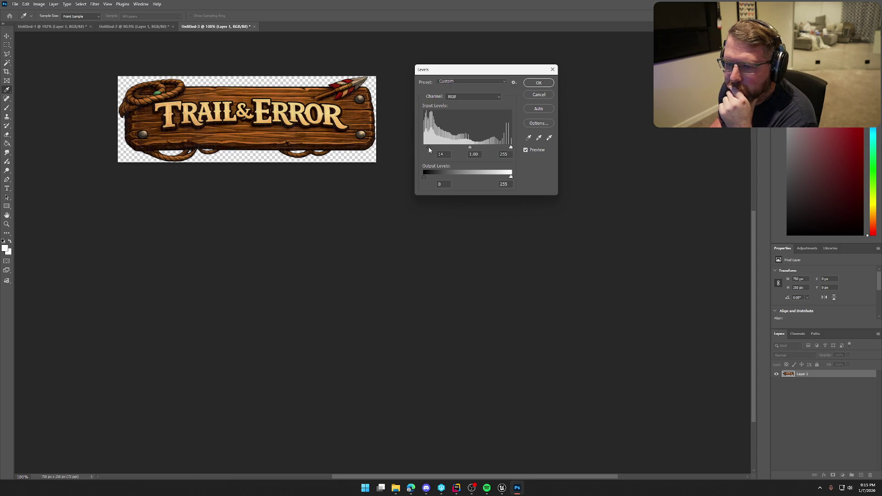
drag(469, 148, 503, 149)
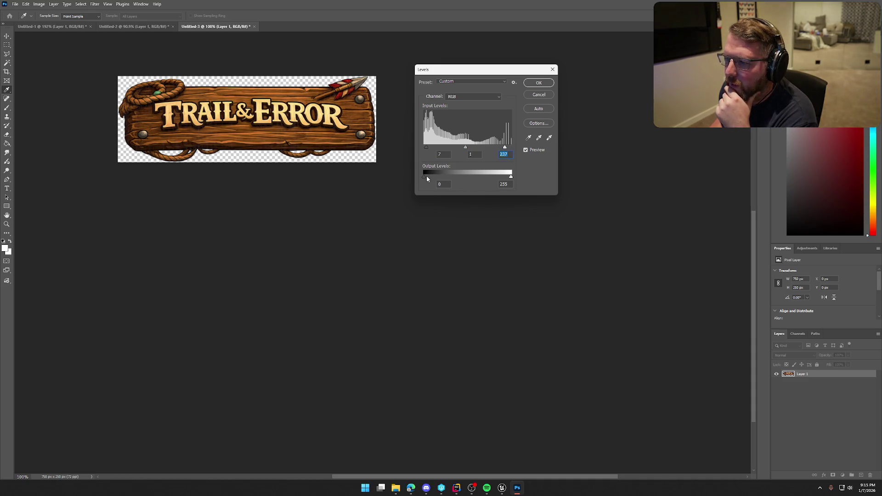
key(Tab)
drag(512, 178, 502, 178)
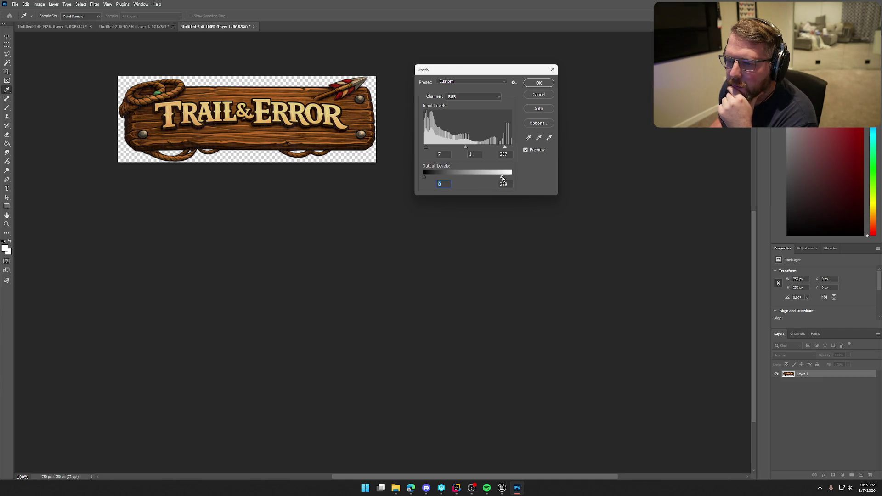
click(538, 83)
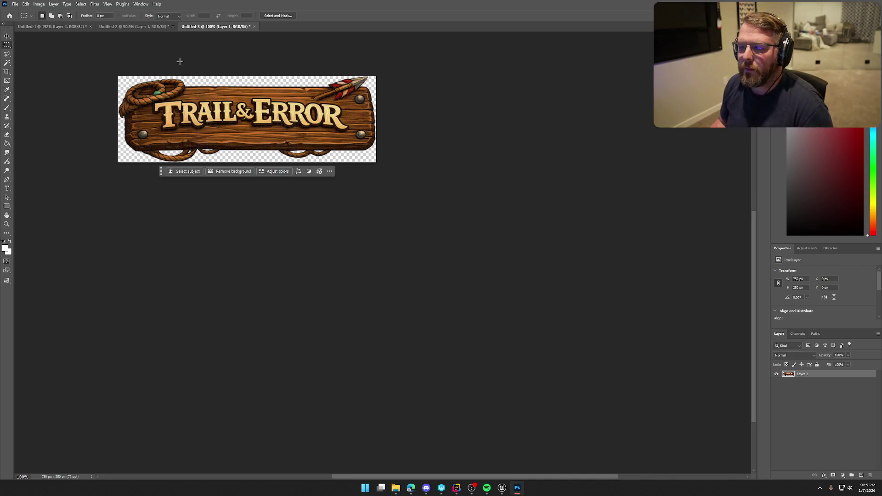
- Quick Export the adjusted logo as PNG over MainMenuLogo.png, then switch to Unreal
key(m)
click(15, 4)
mouse_move(46, 125)
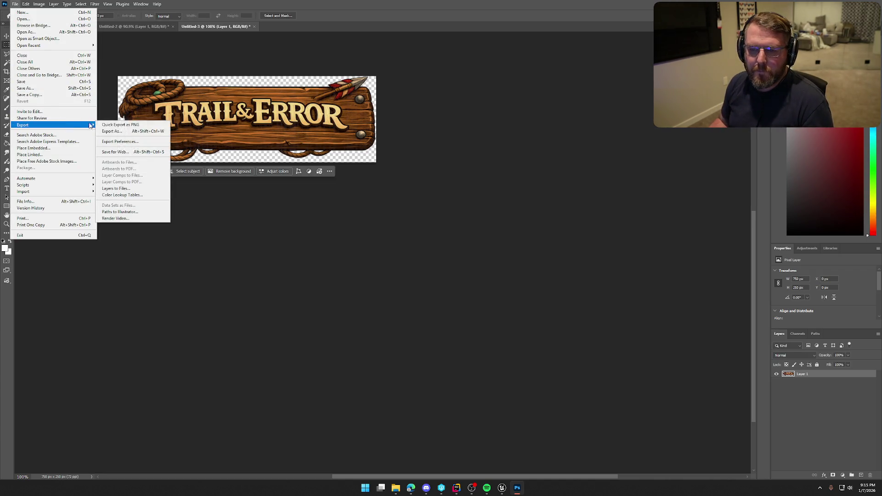
click(118, 123)
click(537, 147)
click(580, 366)
click(454, 245)
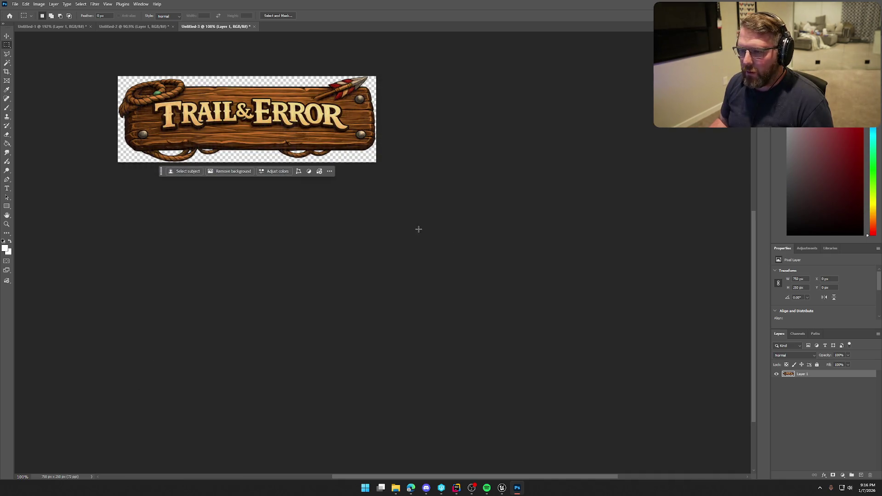
click(501, 488)
key(ctrl+space)
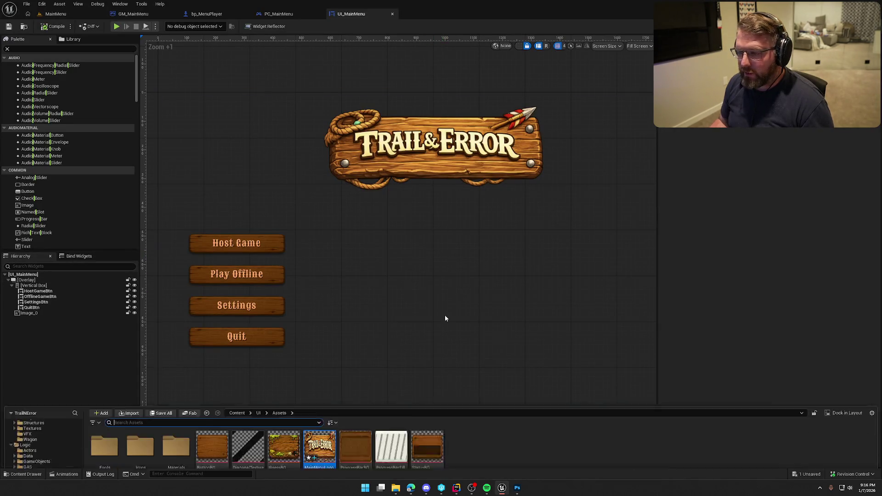
- Reimport the updated MainMenuLogo texture and switch to the MainMenu level
click(332, 361)
right_click(332, 361)
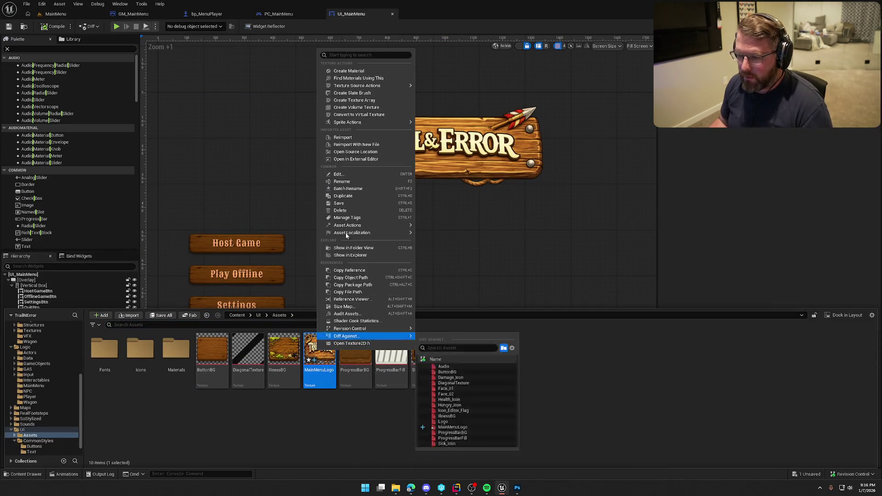
click(351, 131)
click(573, 421)
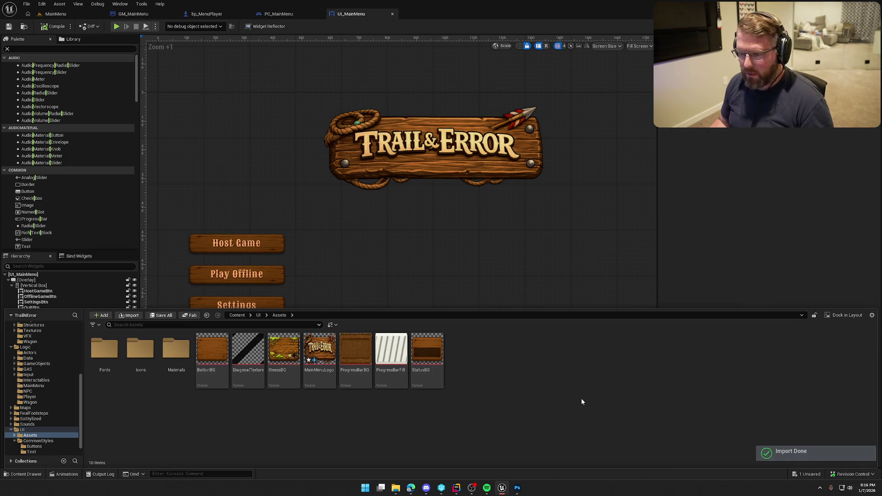
click(551, 293)
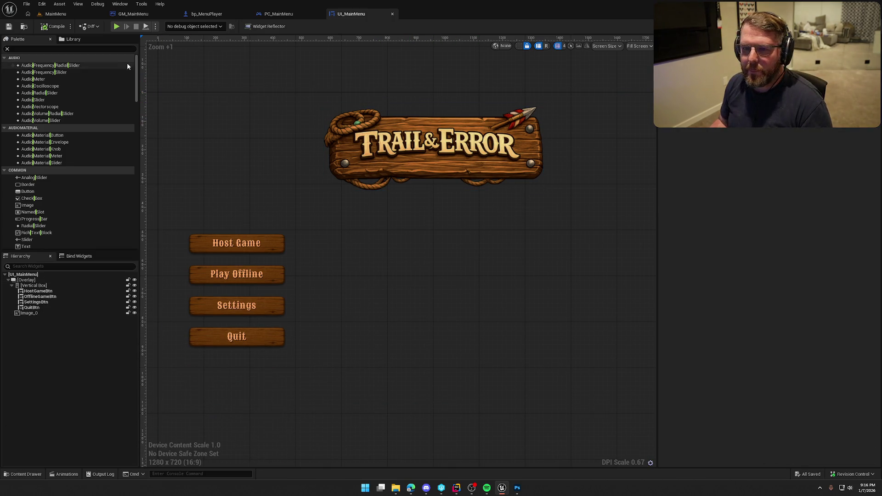
click(56, 14)
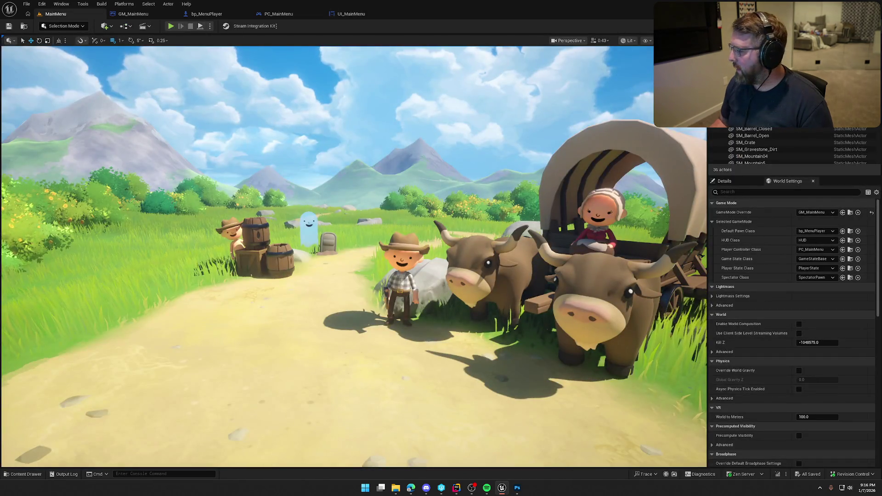
- Play the MainMenu level in the editor (Alt+P) to preview the darker logo
key(alt+p)
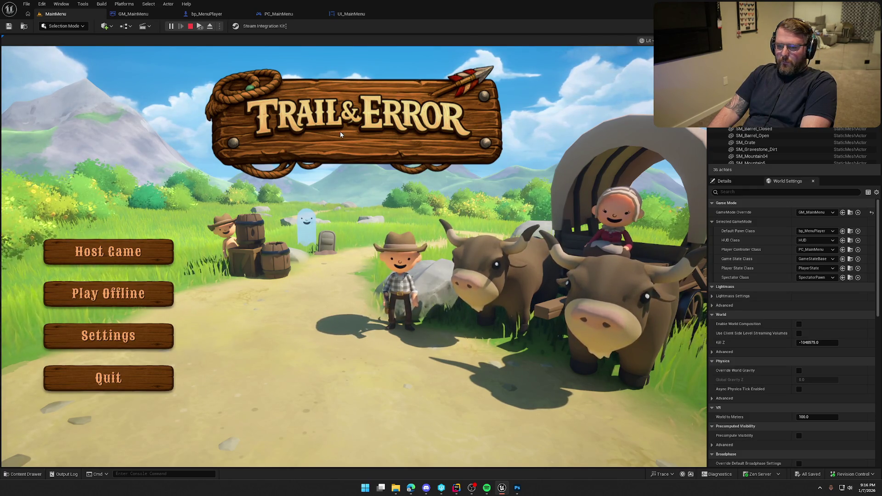
- Stop the play session and halve the UI_MainMenu logo image to 375 by 125
click(190, 27)
click(352, 14)
click(467, 176)
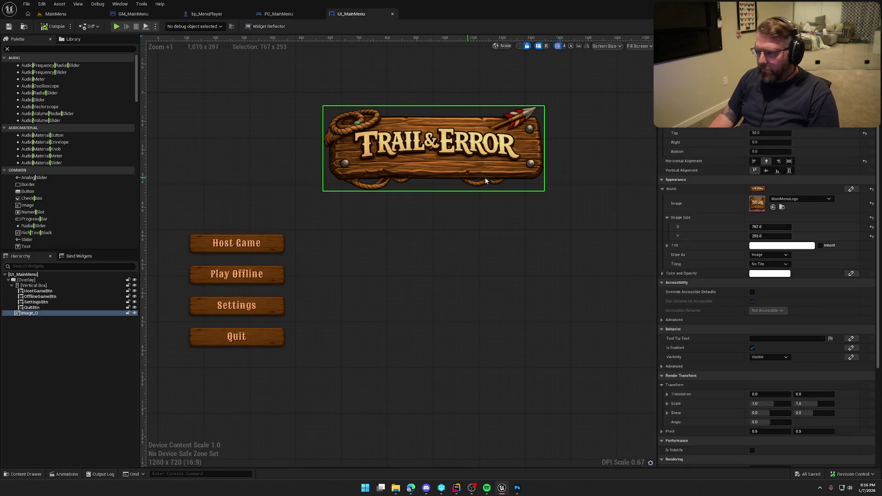
click(871, 217)
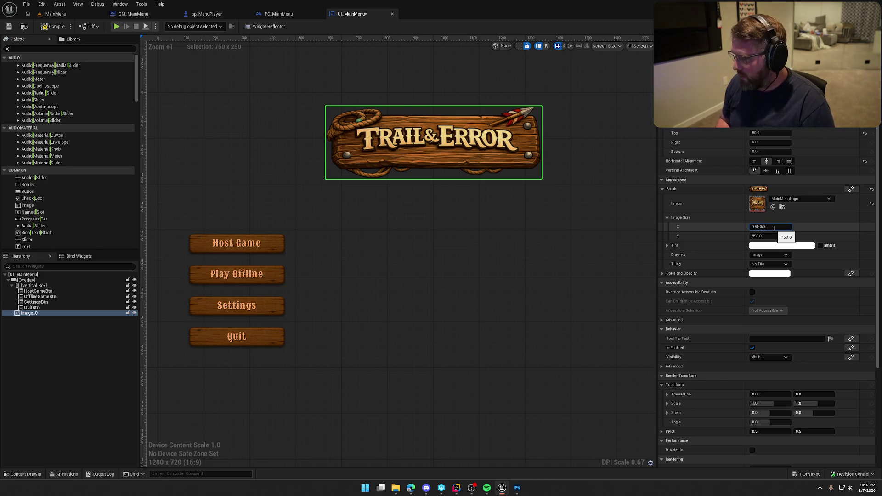
key(Return)
click(772, 237)
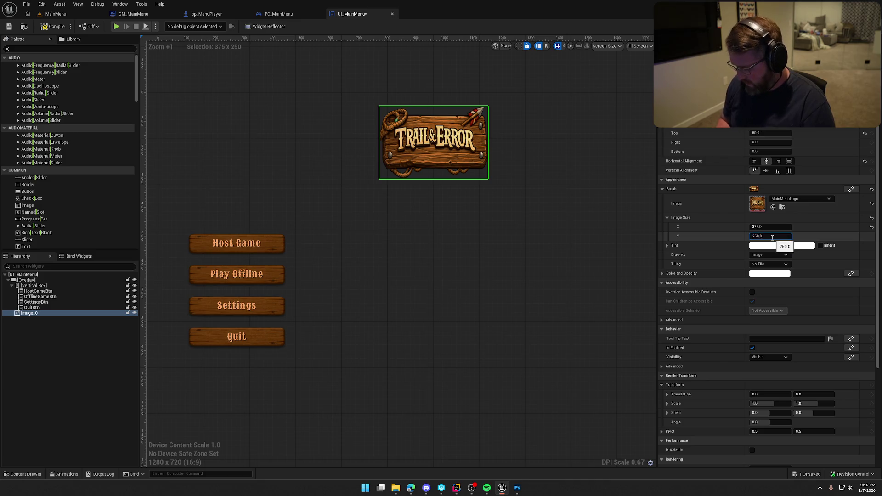
text(/2)
key(Return)
click(439, 78)
scroll(538, 114, down, 3)
scroll(461, 114, up, 3)
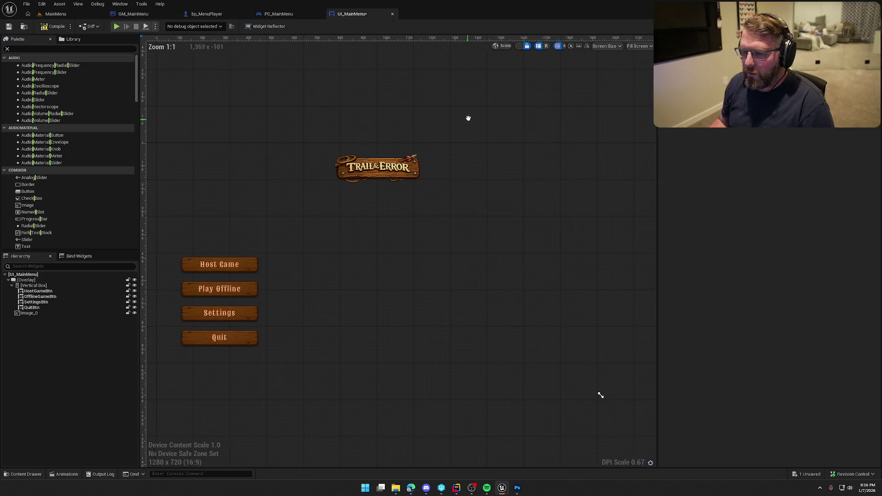
- Set the logo's alignment to Left horizontally and Center vertically, with top padding 0
click(404, 155)
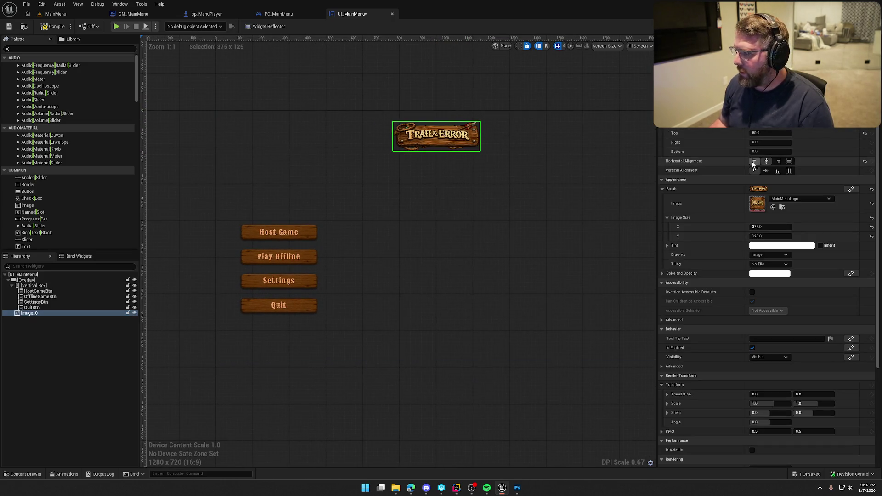
click(754, 162)
click(766, 171)
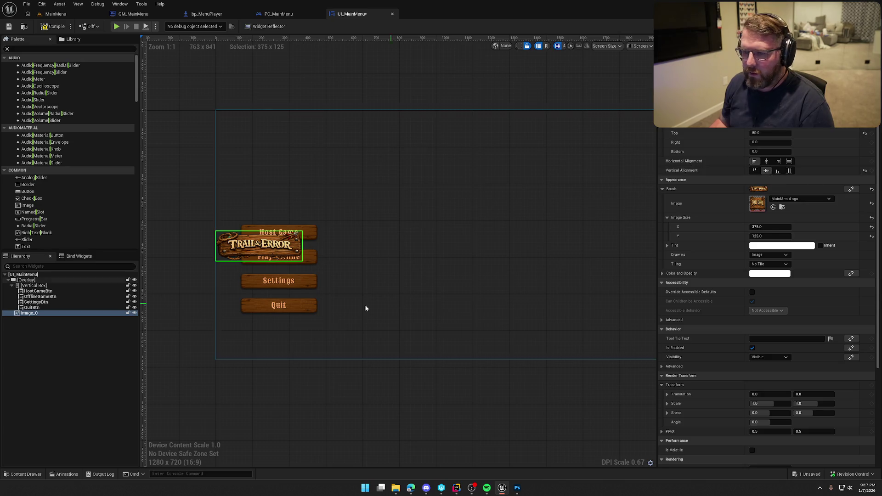
click(769, 134)
text(0)
key(Return)
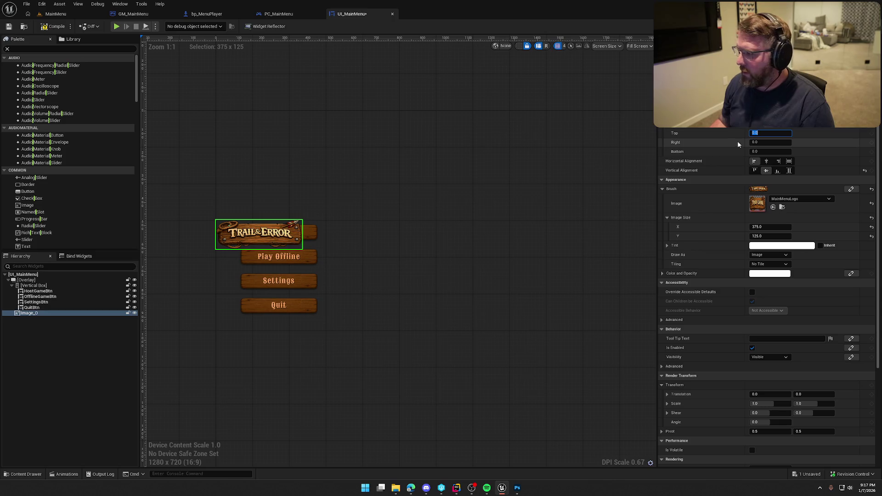
- Adjust the logo's render translation to about 3, -133, lifting it above Host Game
drag(772, 124, 730, 129)
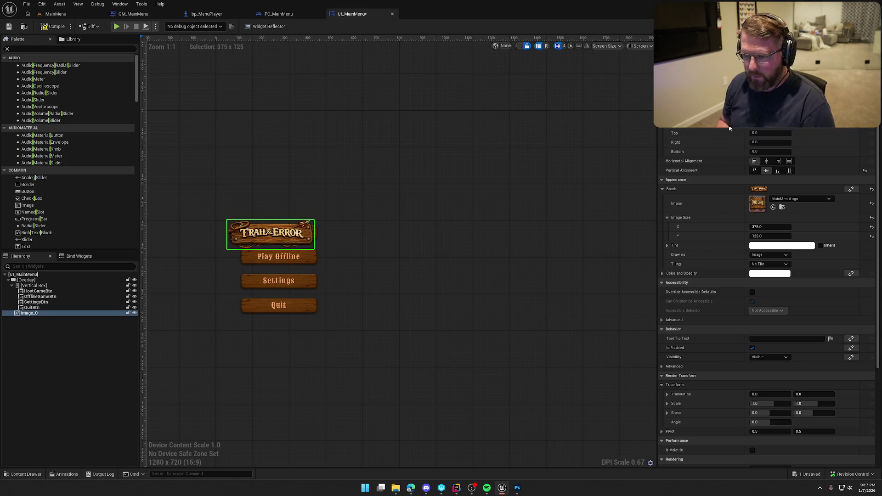
key(Return)
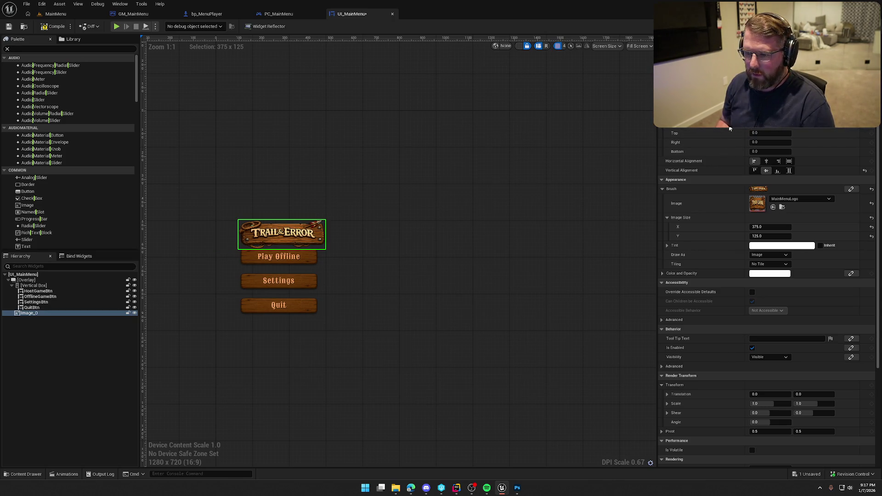
key(Return)
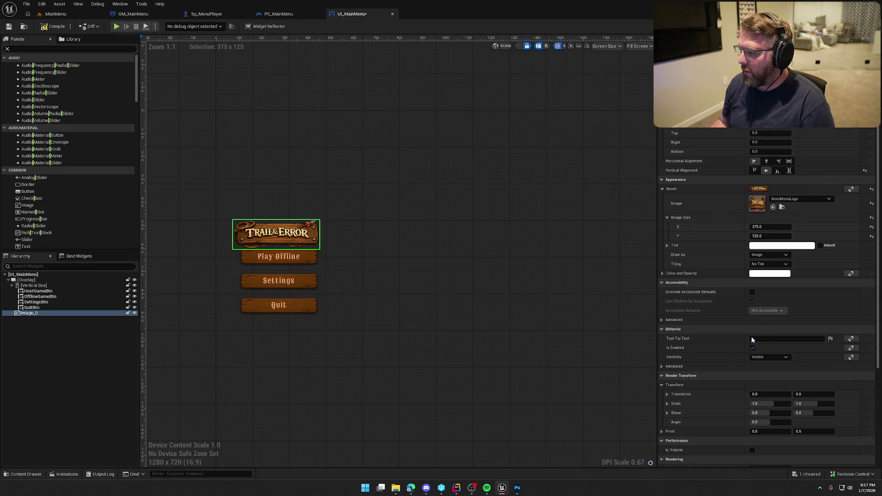
drag(817, 394, 768, 395)
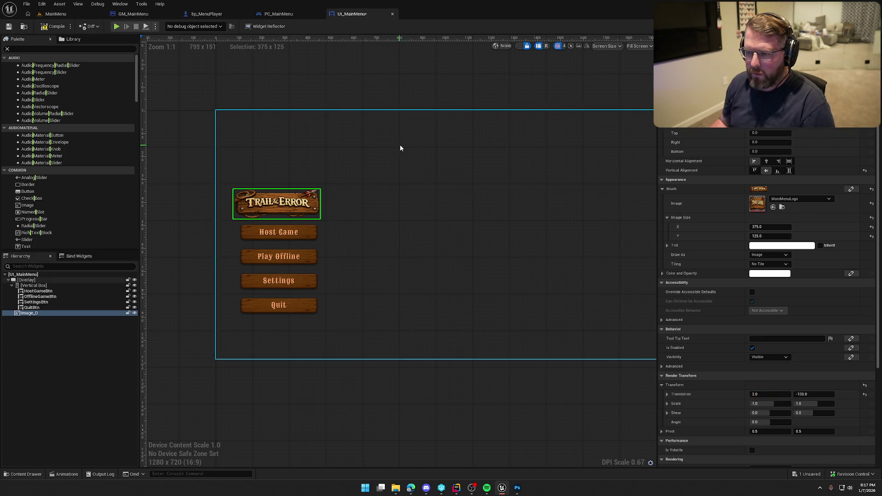
click(372, 89)
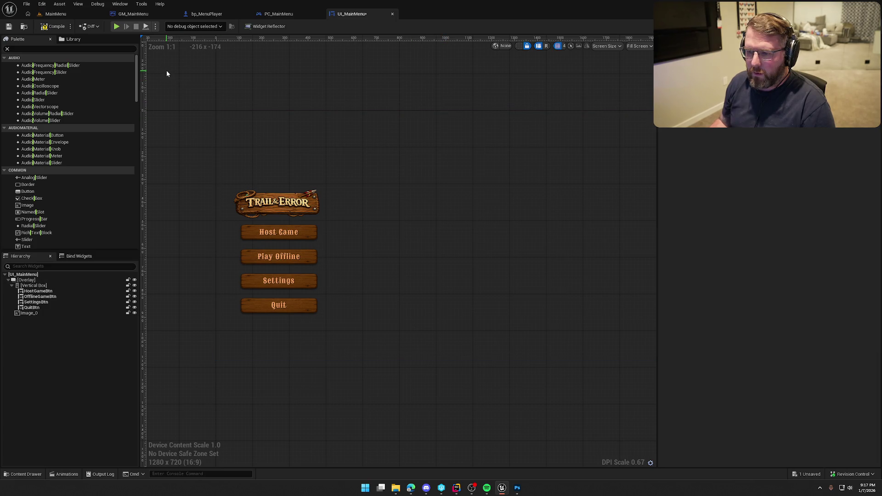
click(276, 204)
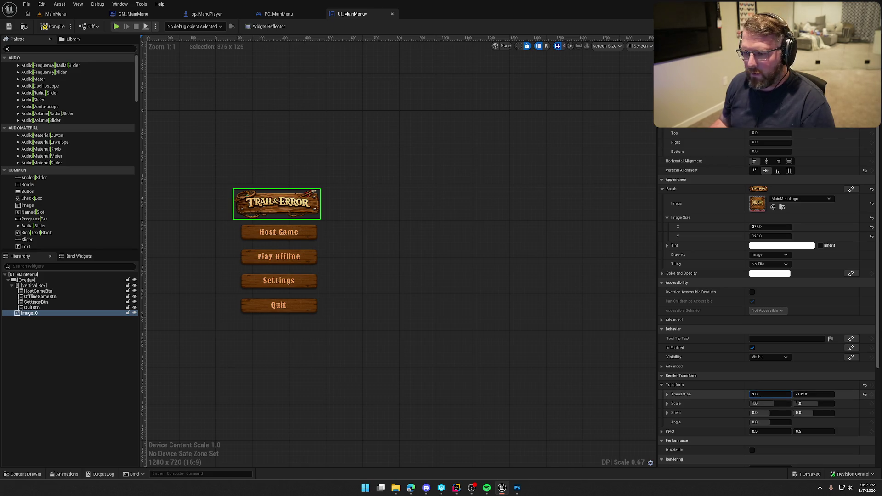
click(376, 90)
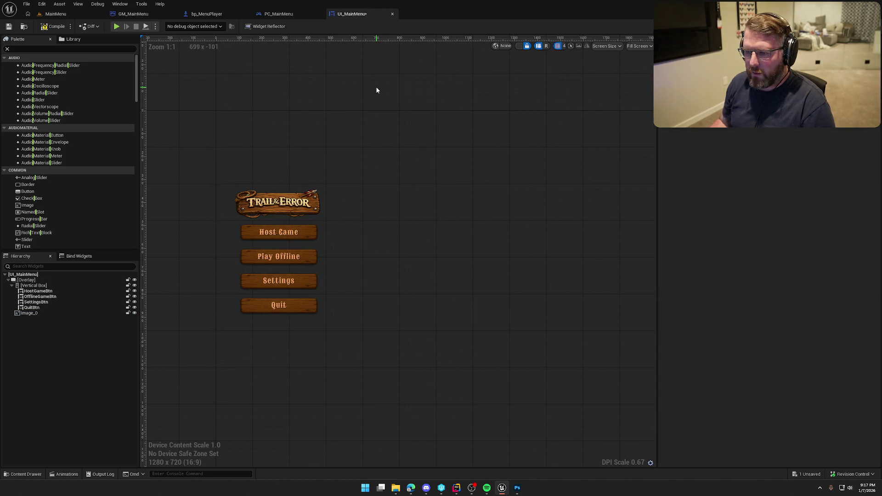
- Compile the menu widget and play-test the MainMenu level full-screen, then restore the editor
click(48, 27)
click(116, 26)
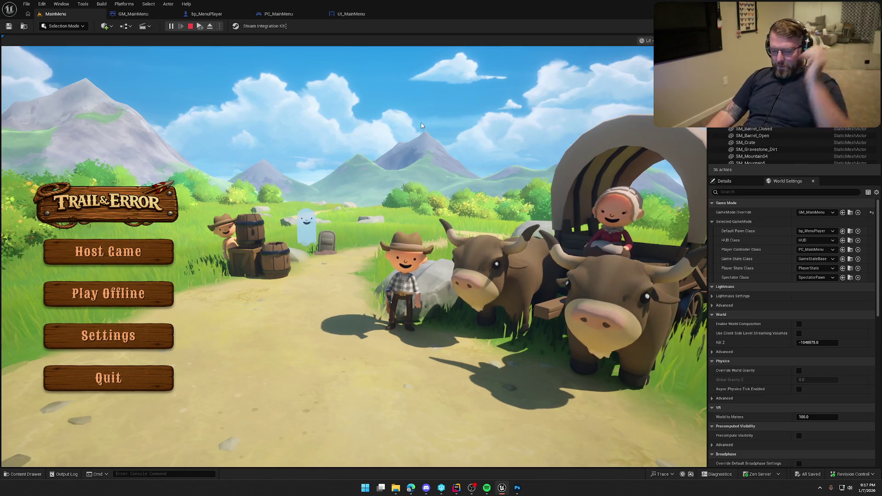
key(Escape)
key(F11)
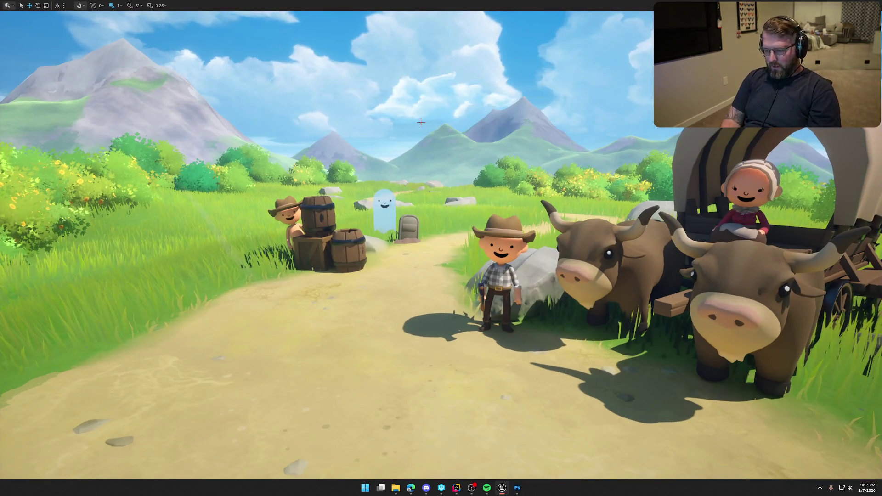
key(alt+p)
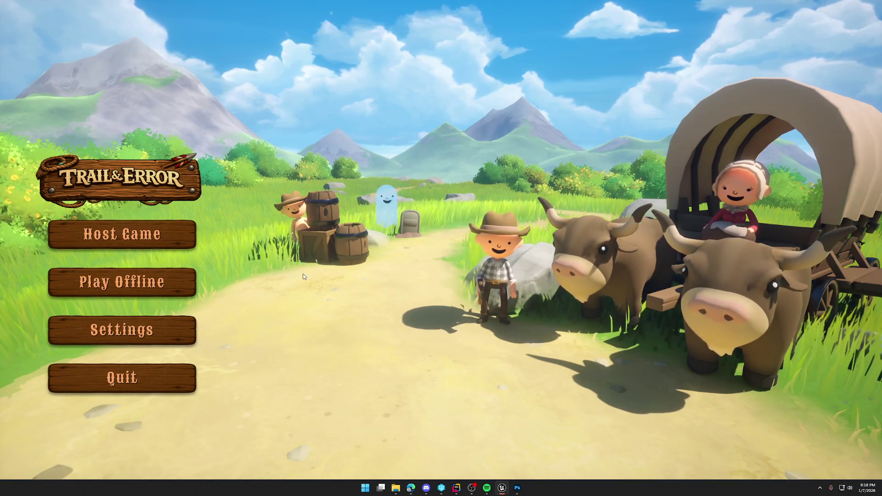
key(Escape)
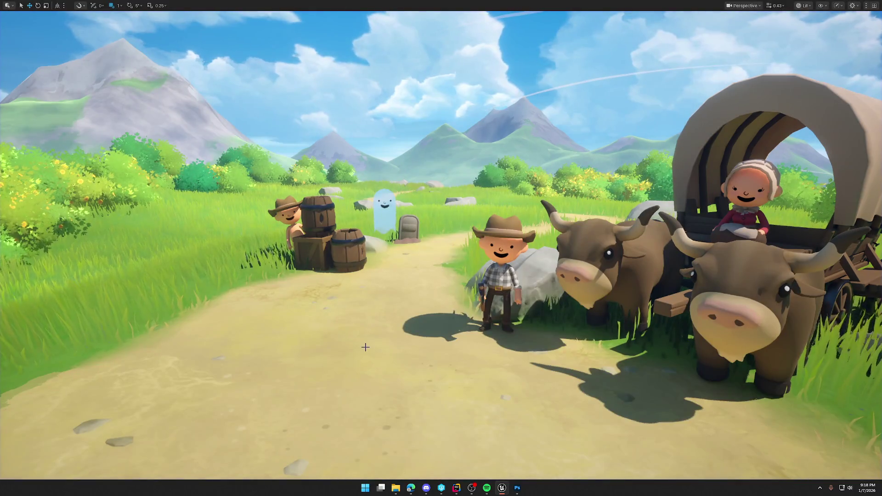
key(F11)
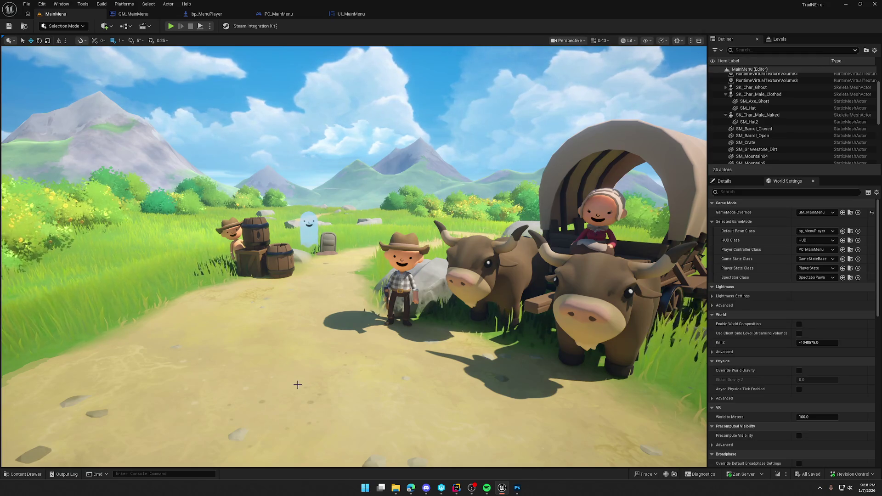
- Enlarge the Image_0 logo by 1.25 to 468.75 by 156.25 in UI_MainMenu
click(349, 14)
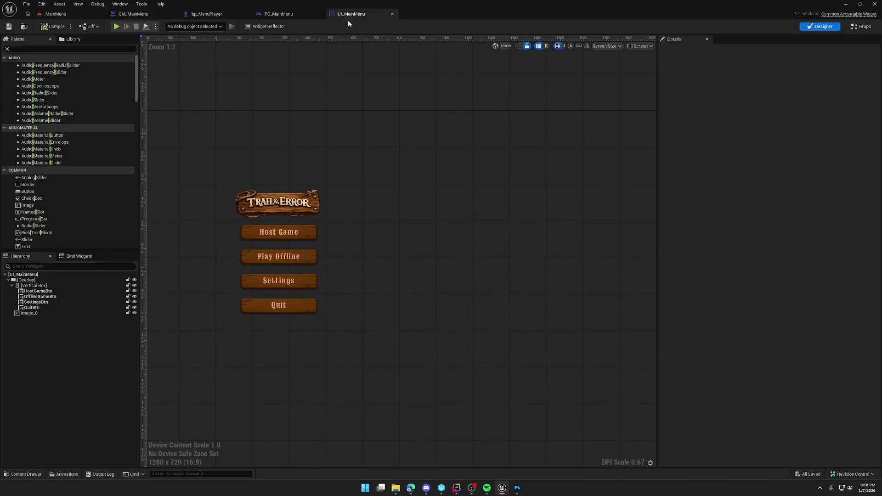
click(283, 204)
click(770, 227)
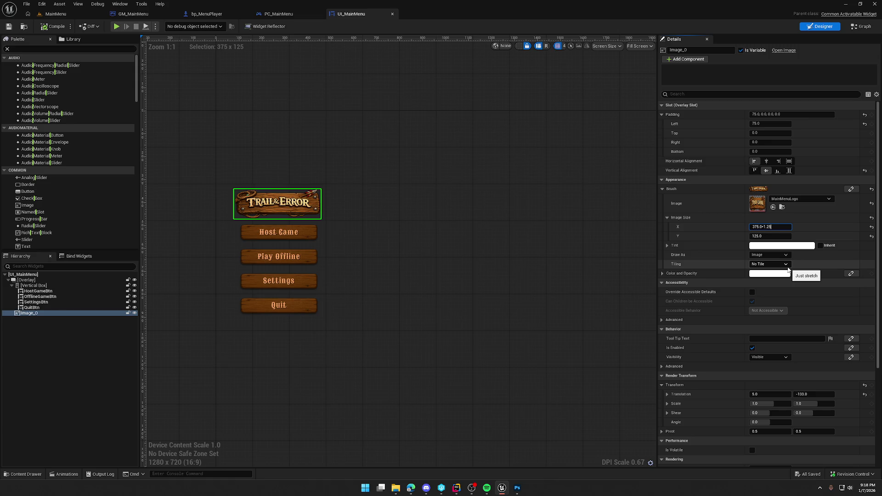
key(Return)
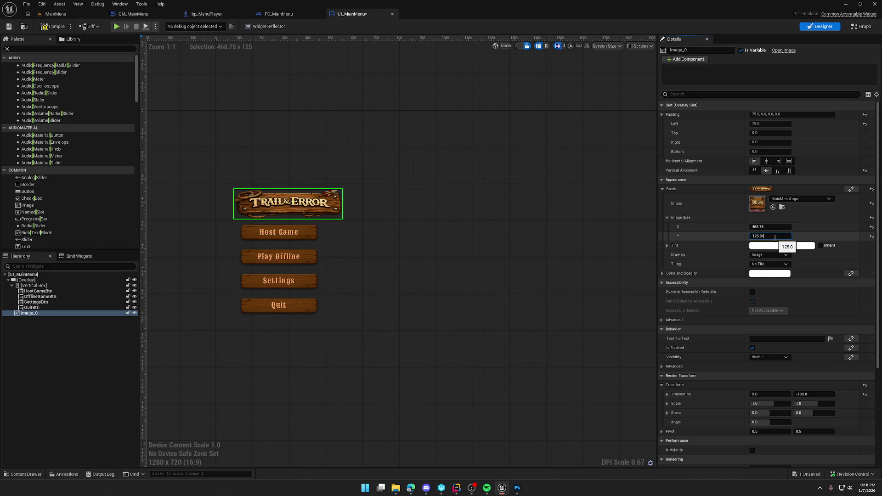
text(25)
key(Return)
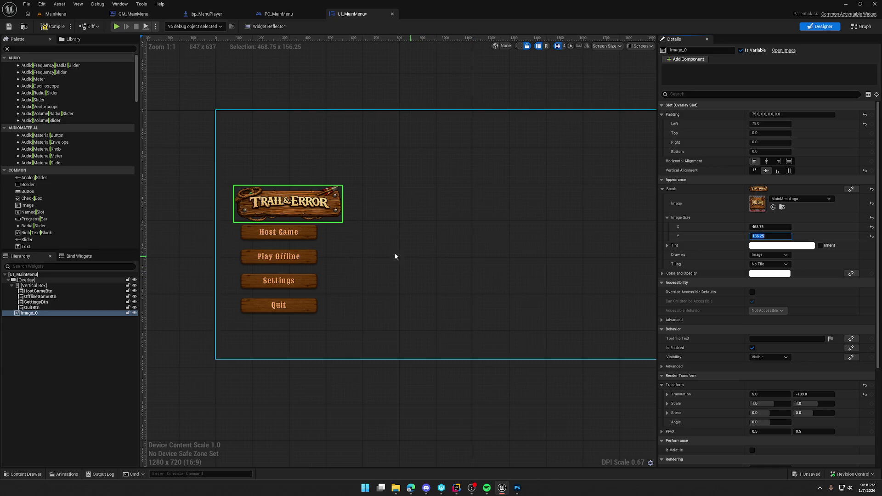
click(33, 285)
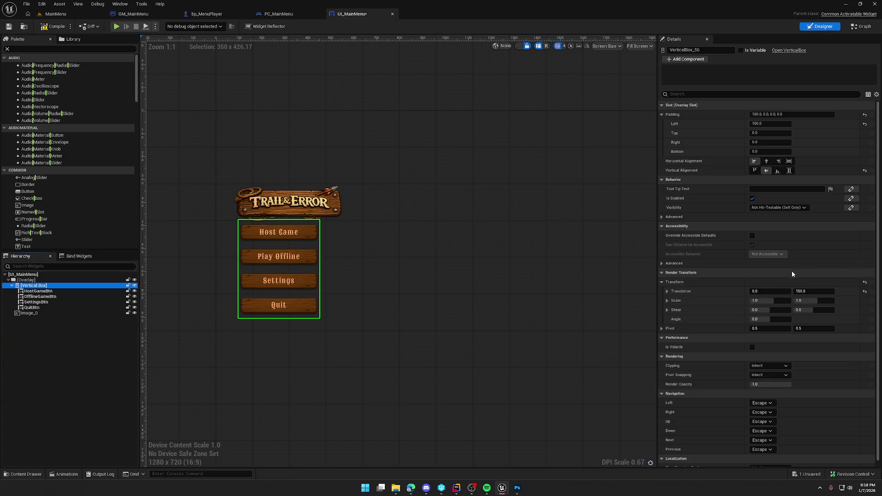
- Reset the button box's Translation Y and move the logo into it above HostGameBtn
click(865, 292)
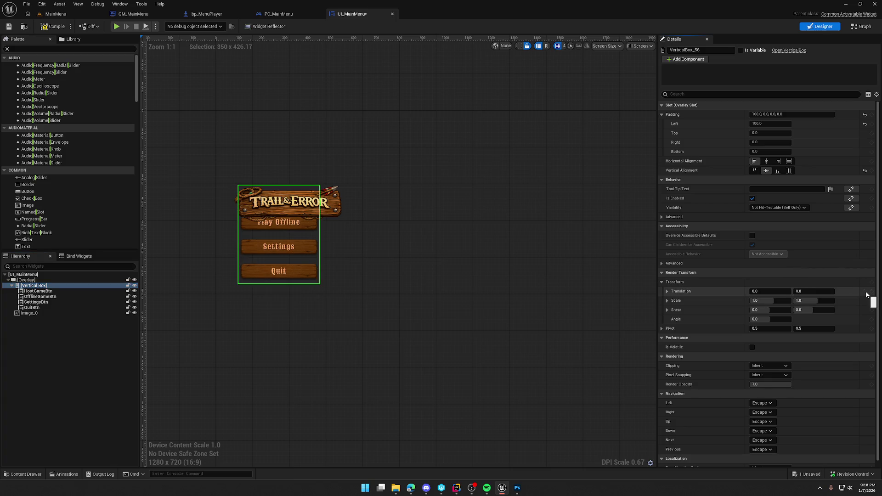
click(324, 206)
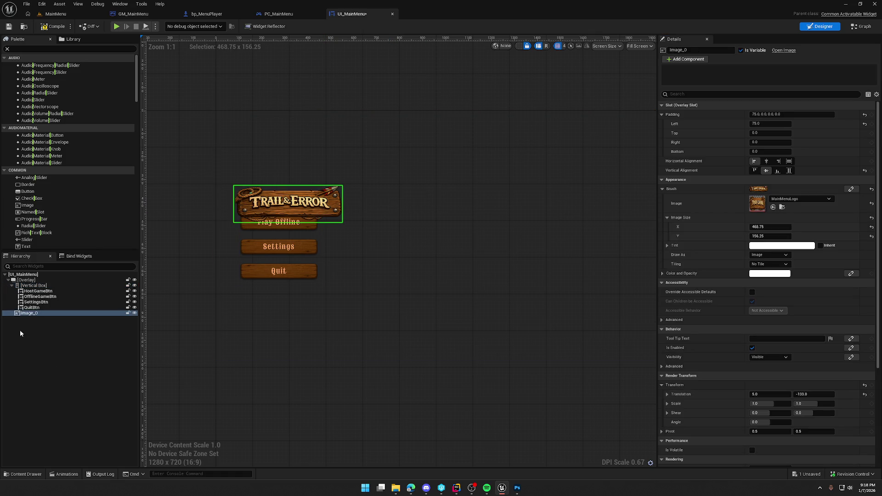
click(27, 315)
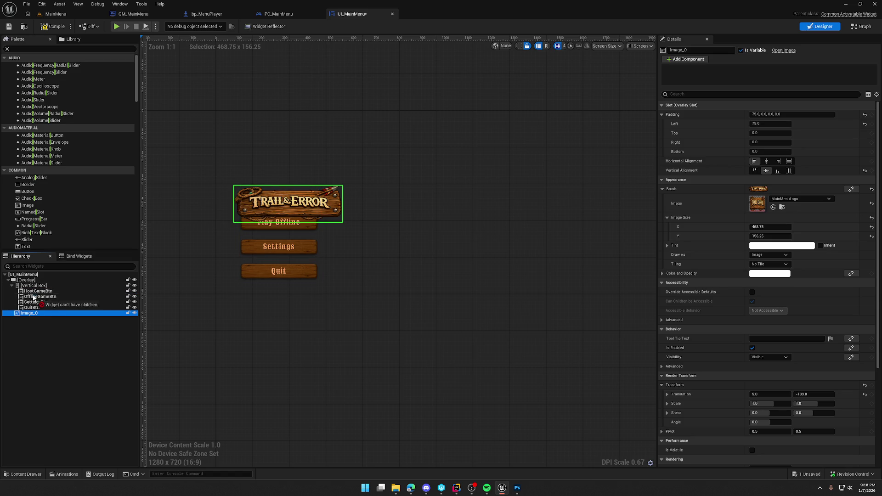
drag(34, 292, 35, 291)
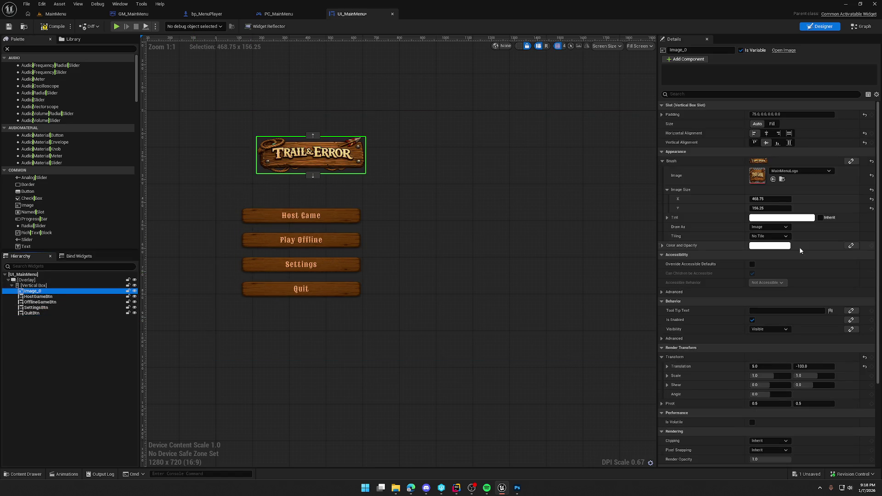
- Give the logo zero padding and center it vertically in its slot
click(772, 115)
text(0)
key(Return)
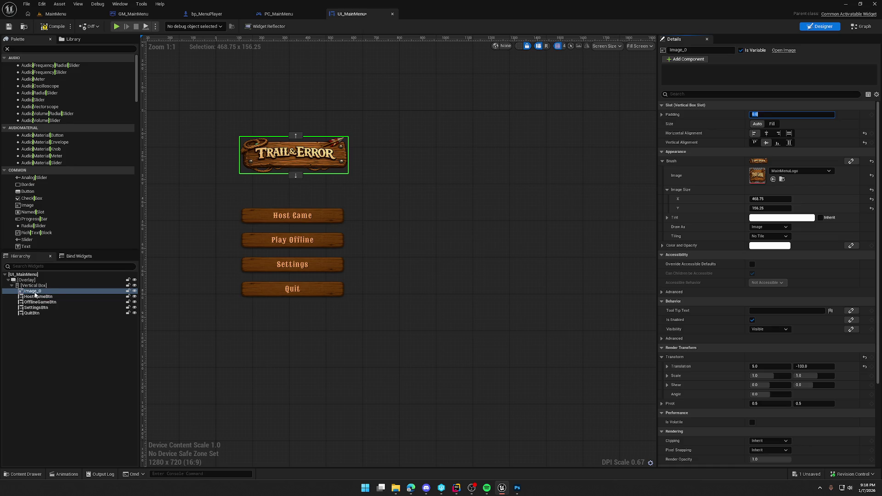
click(789, 134)
click(790, 144)
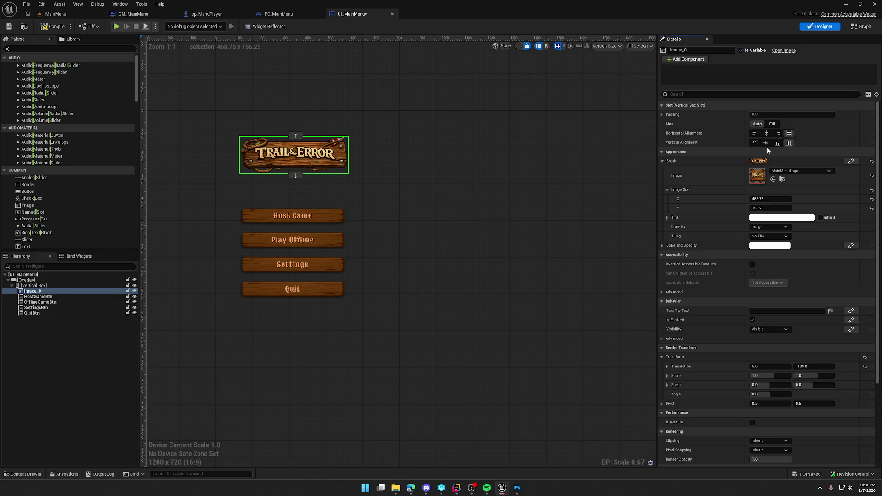
click(766, 143)
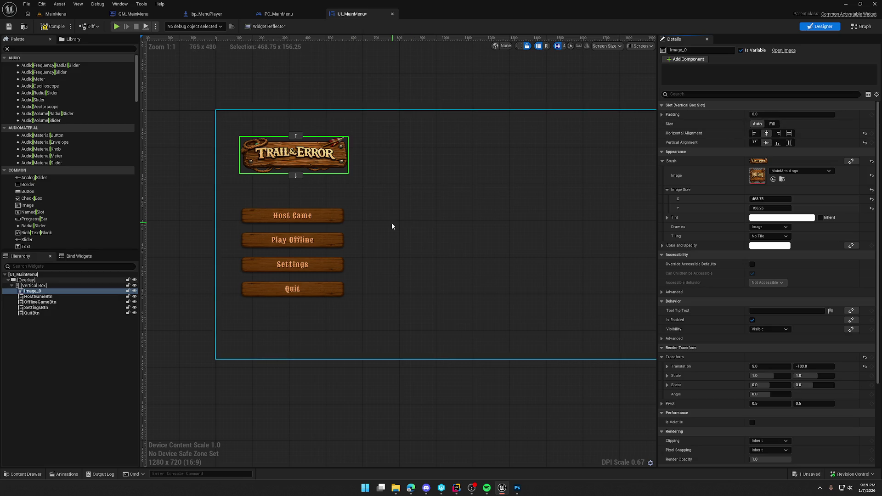
click(33, 286)
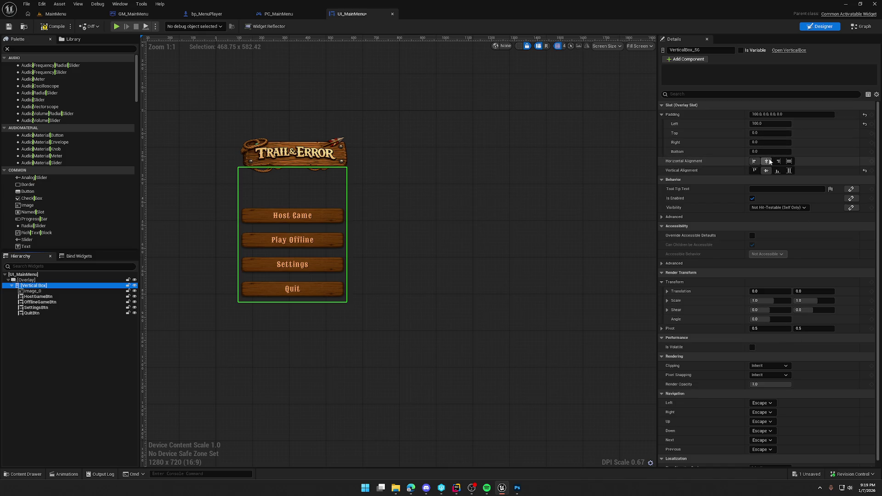
- Align the button box back to the left and inspect the Host Game button's padding
click(790, 162)
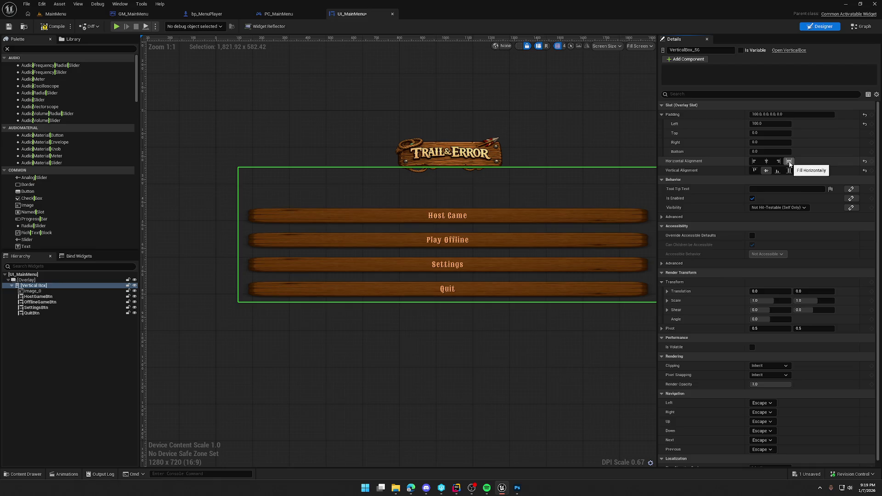
click(753, 161)
scroll(524, 280, down, 5)
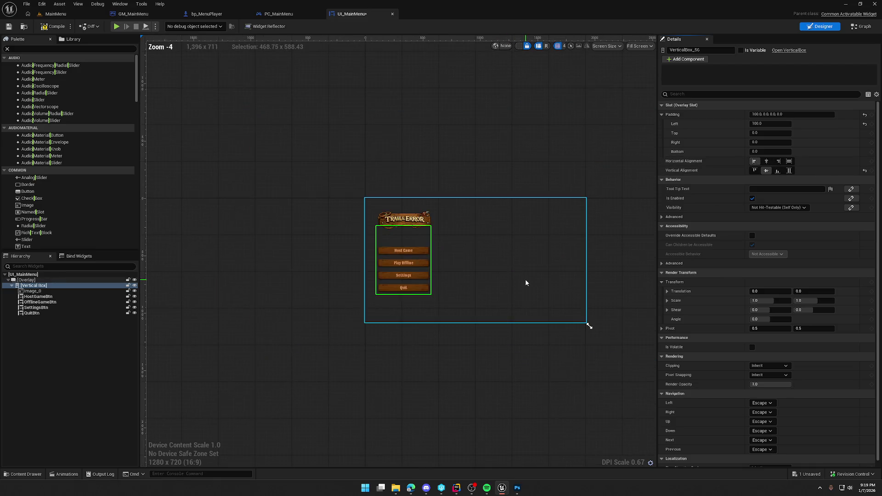
scroll(525, 279, up, 3)
drag(491, 290, 479, 289)
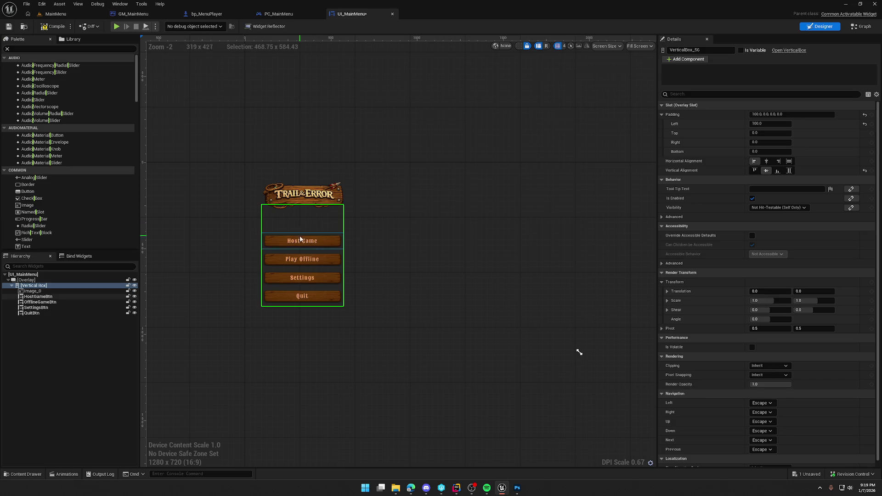
click(38, 297)
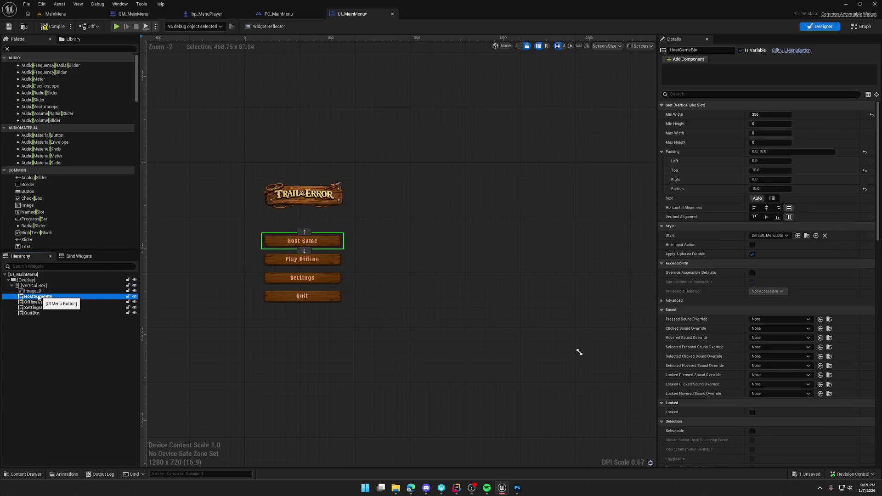
click(661, 152)
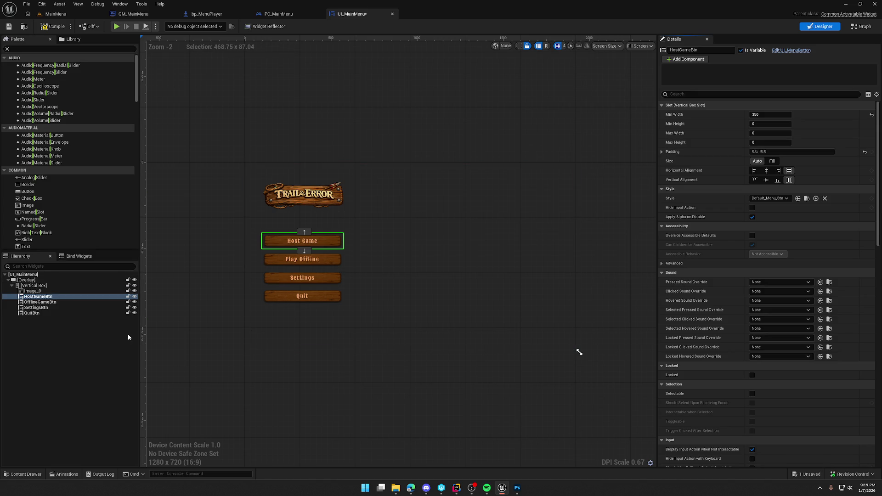
- Reset the logo's render translation to 0, 0 and select the root overlay
click(297, 204)
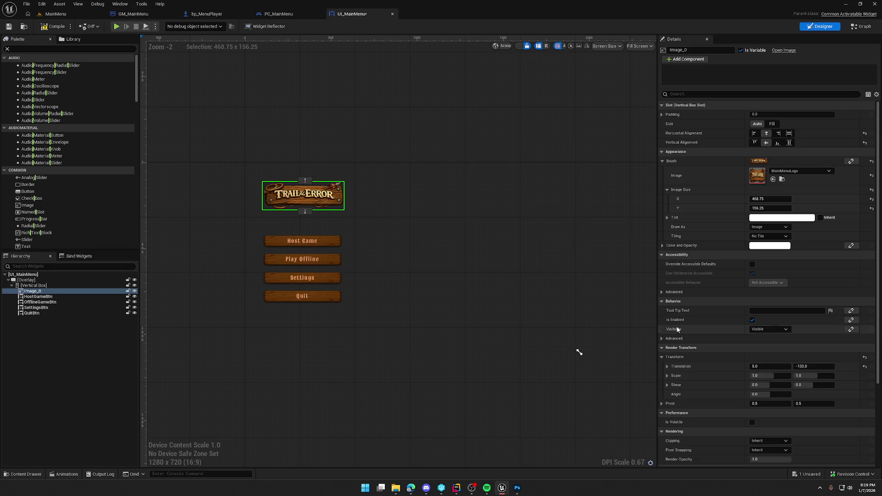
click(864, 366)
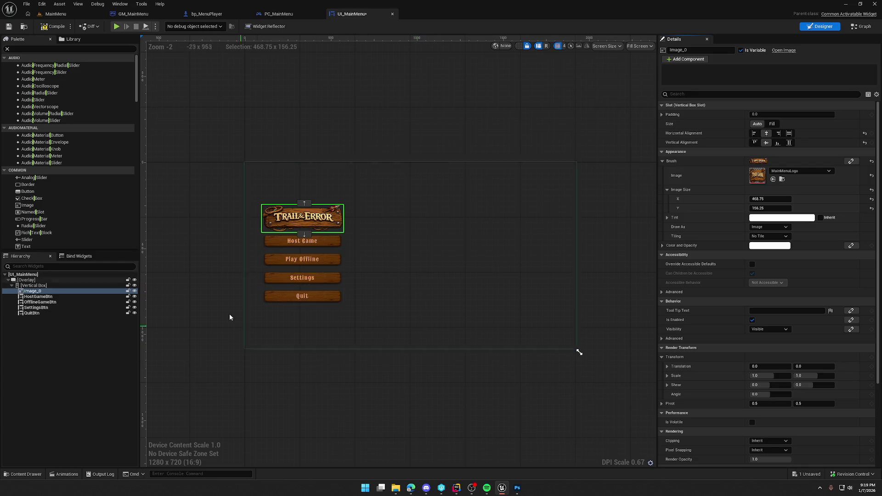
scroll(241, 326, up, 4)
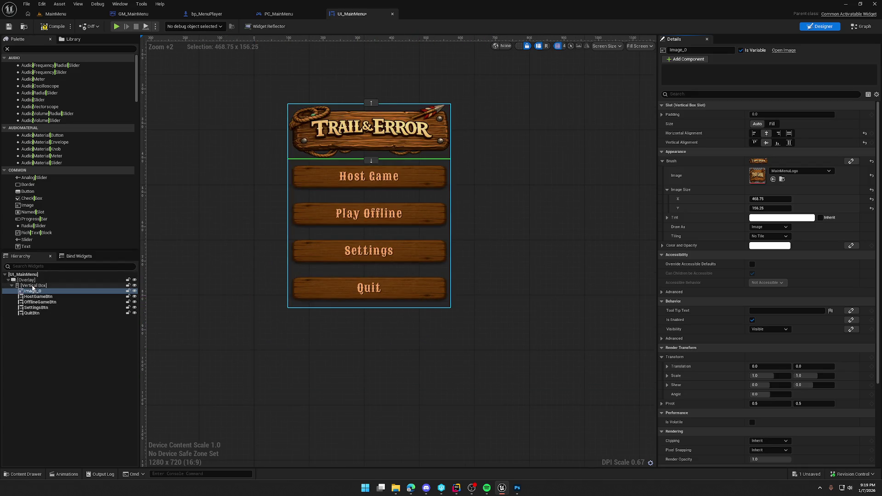
scroll(307, 318, down, 4)
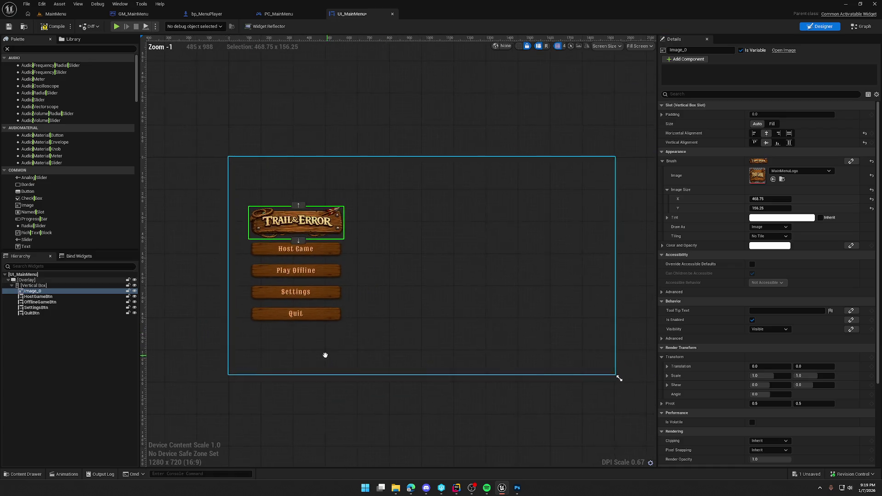
click(386, 406)
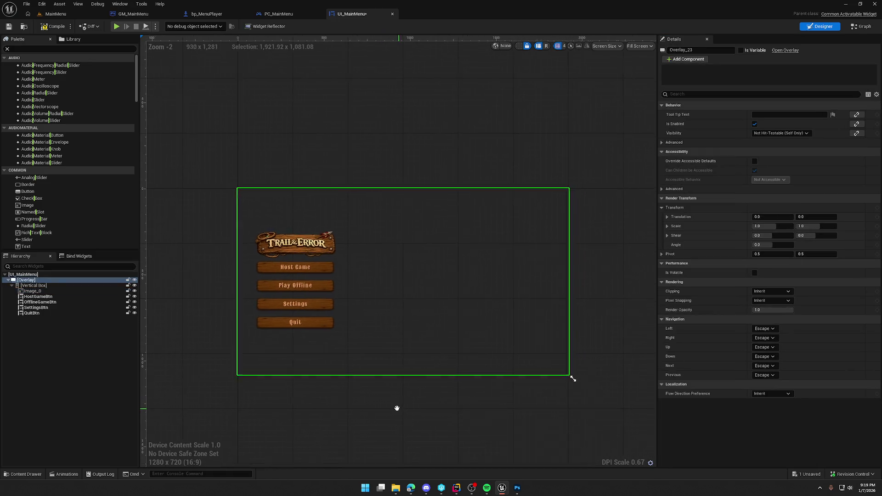
scroll(384, 406, up, 1)
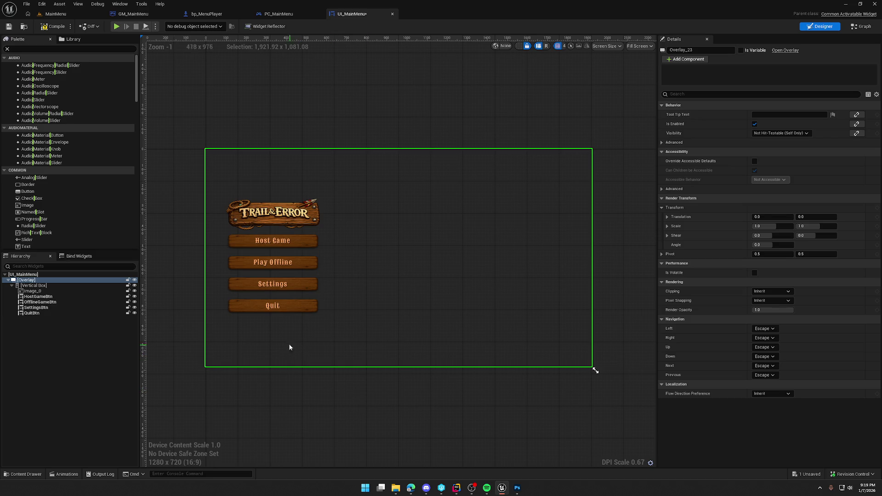
click(36, 296)
- Set Left and Right padding to 15 on all four menu buttons together
shift+click(31, 313)
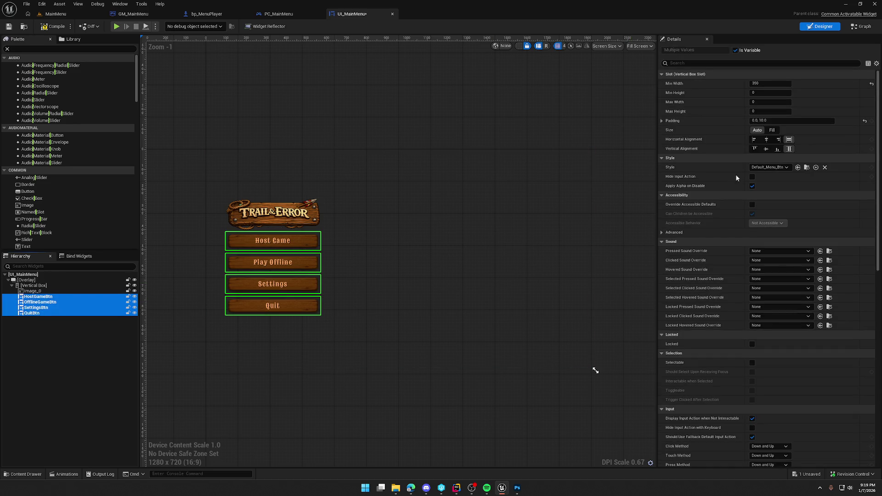
click(662, 121)
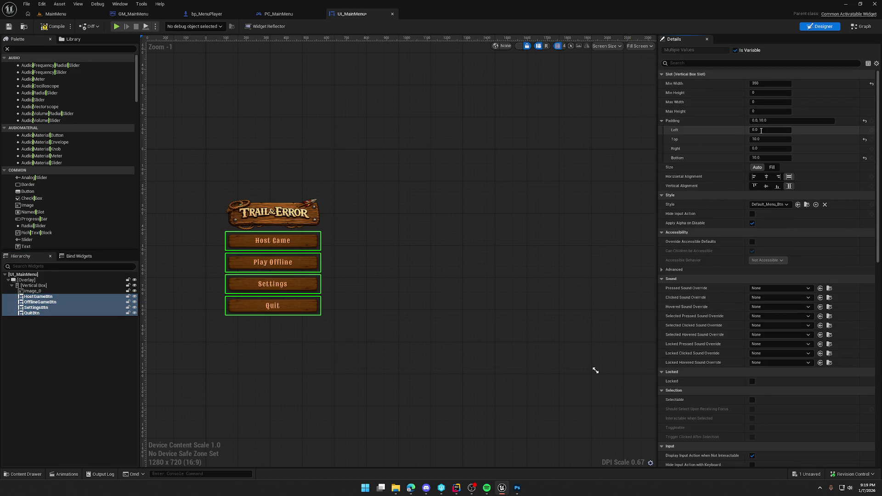
key(shift+Tab)
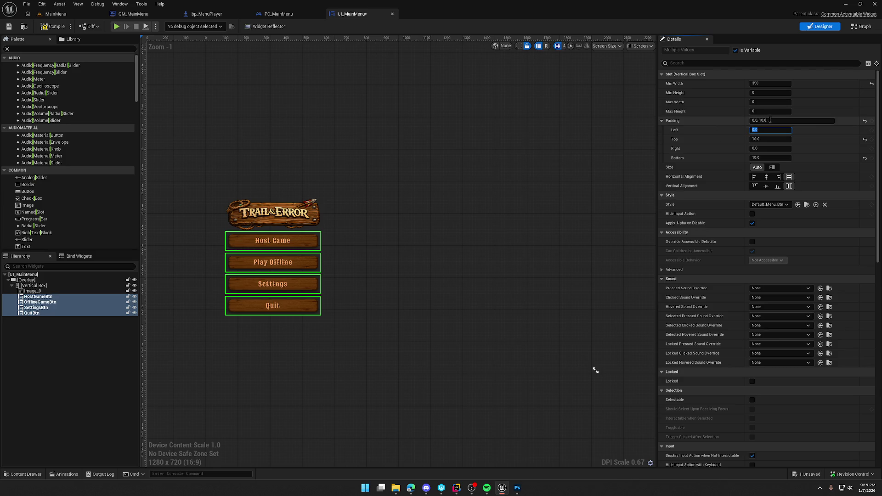
text(1)
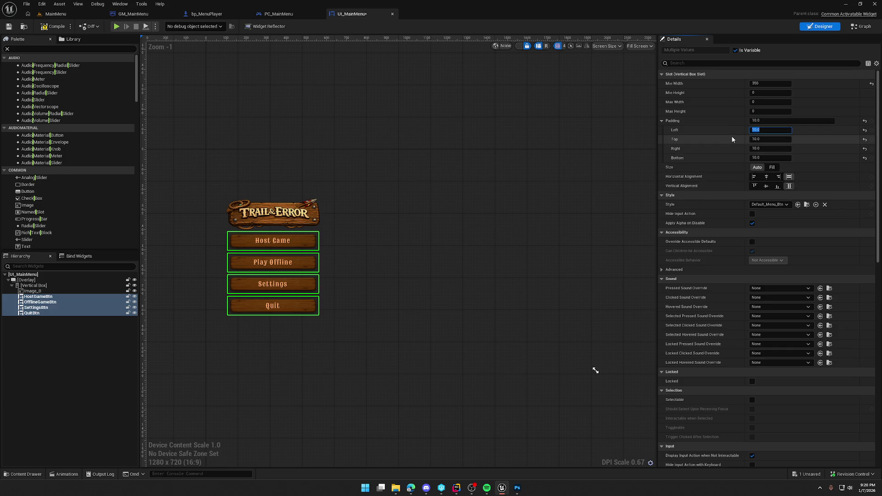
text(15)
key(Tab)
key(Tab)
text(15)
key(Return)
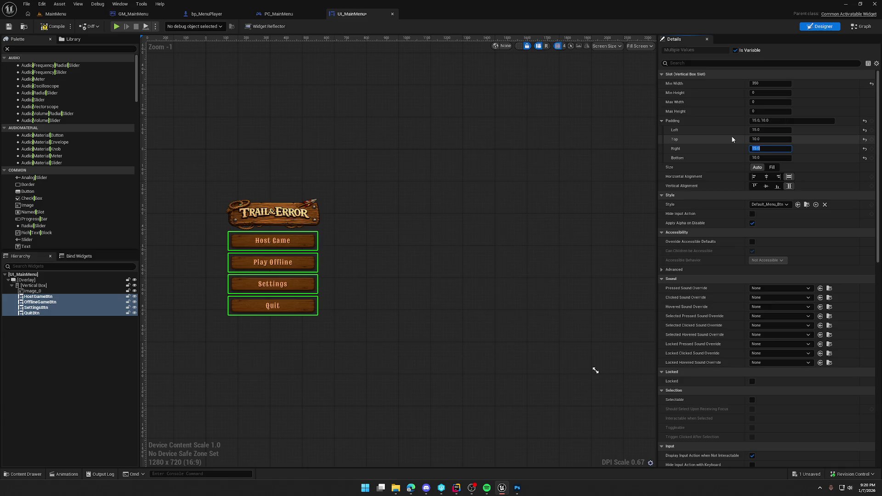
click(364, 407)
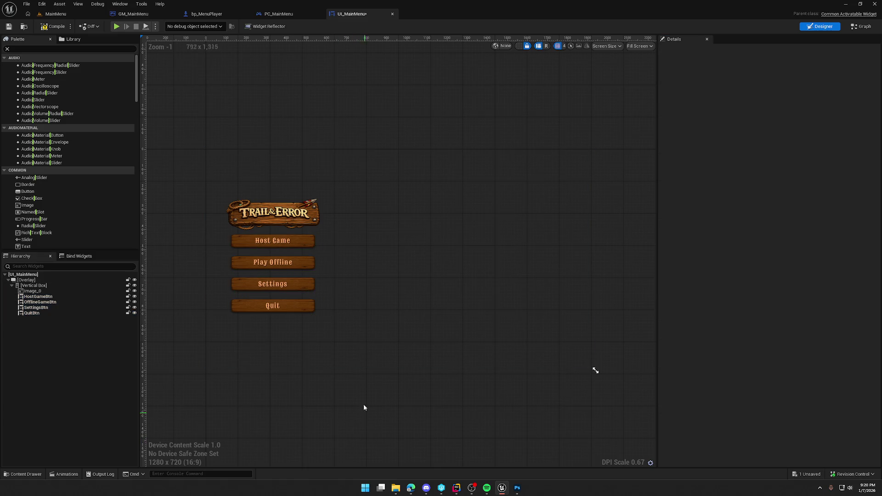
click(275, 220)
text(2)
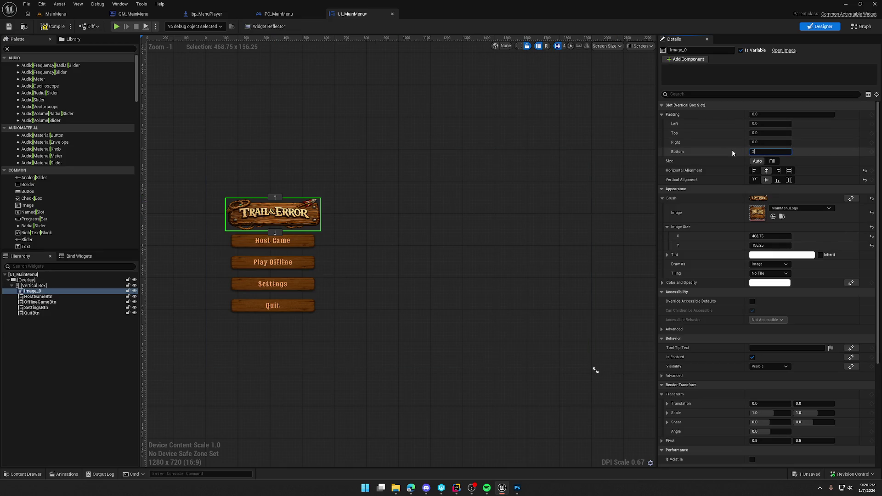
- Set the logo's bottom padding to 20 and show dashed widget outlines
text(0.0)
key(Return)
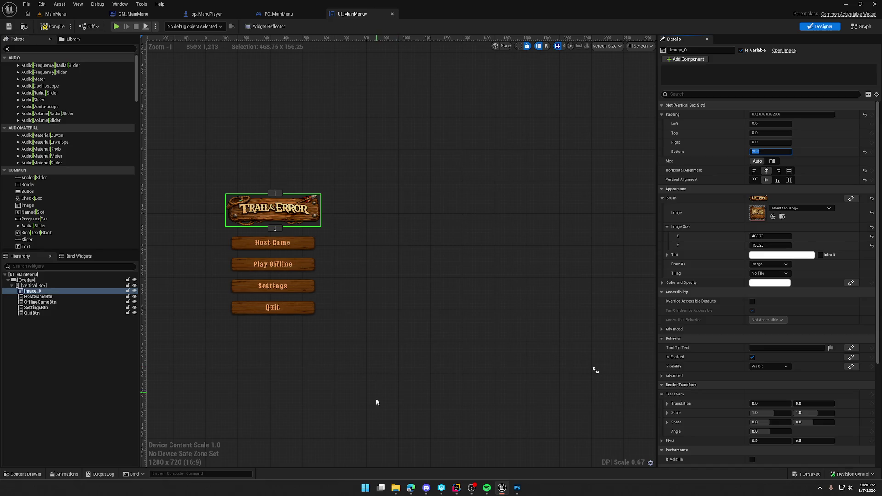
click(377, 395)
click(519, 47)
scroll(422, 132, down, 1)
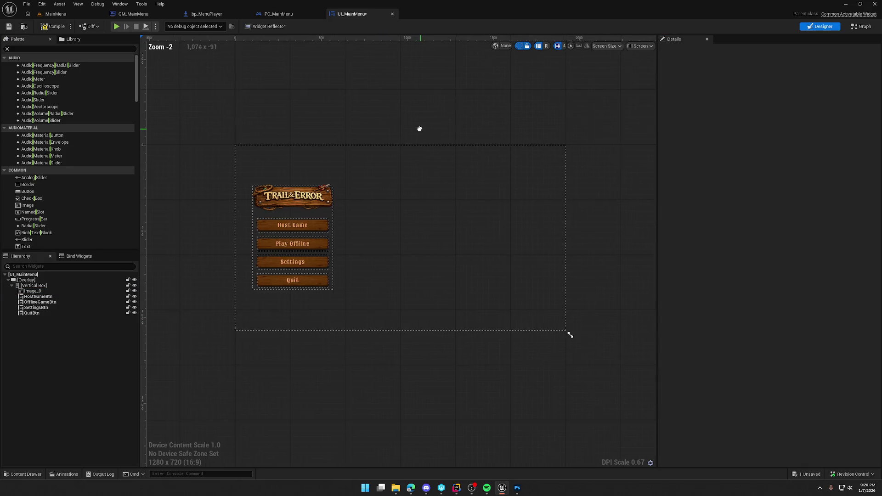
- Rename the Image_0 logo to 'Logo'
click(42, 291)
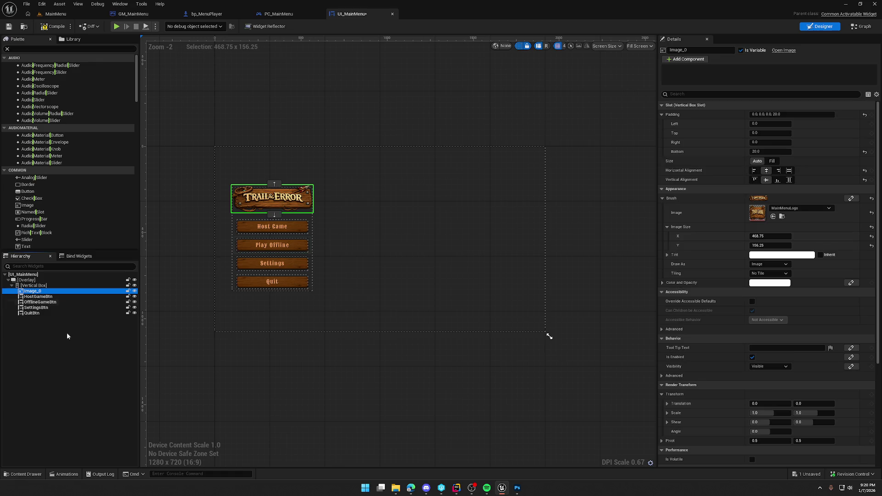
key(F2)
text(Logo)
key(Return)
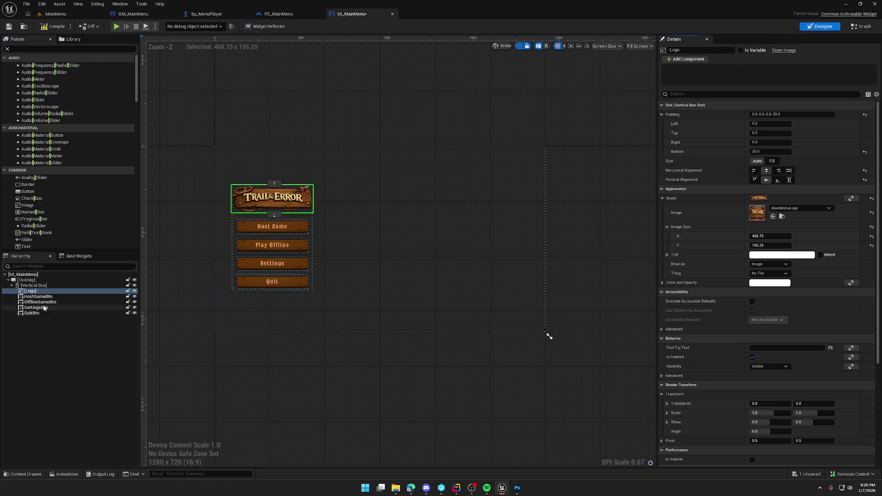
- Give the menu vertical box 150 left padding and raise its bottom padding
click(42, 285)
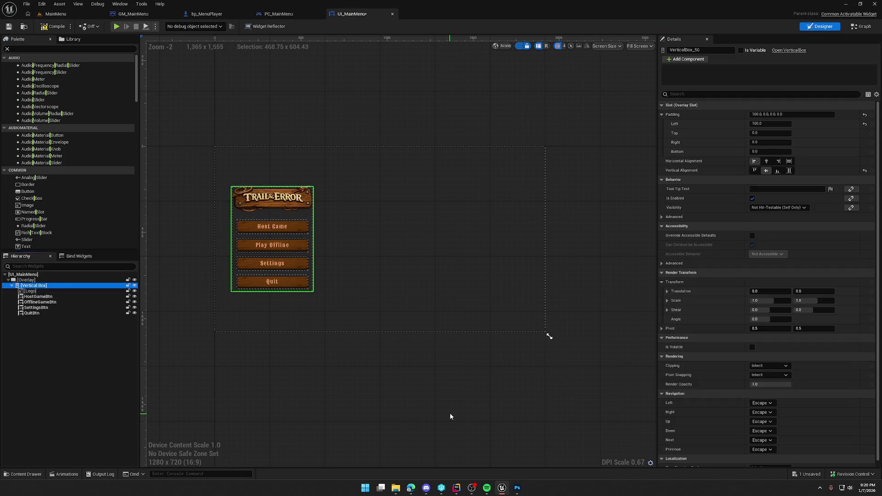
click(758, 124)
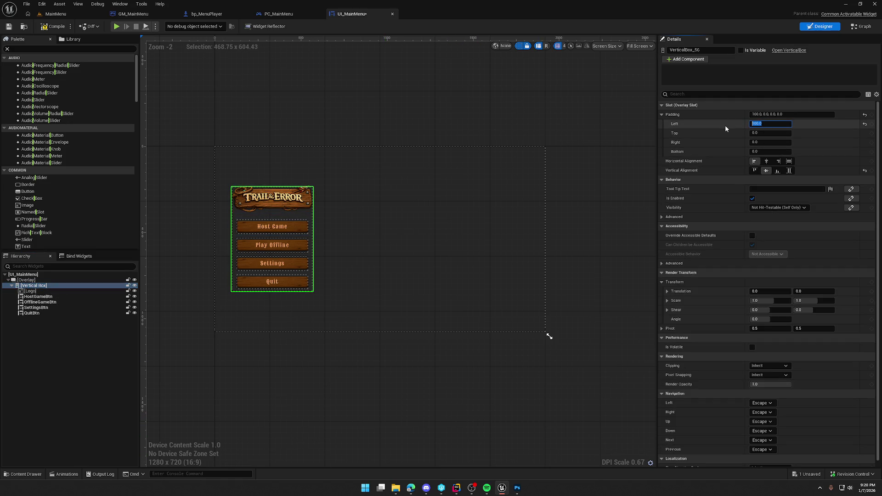
text(150)
key(Return)
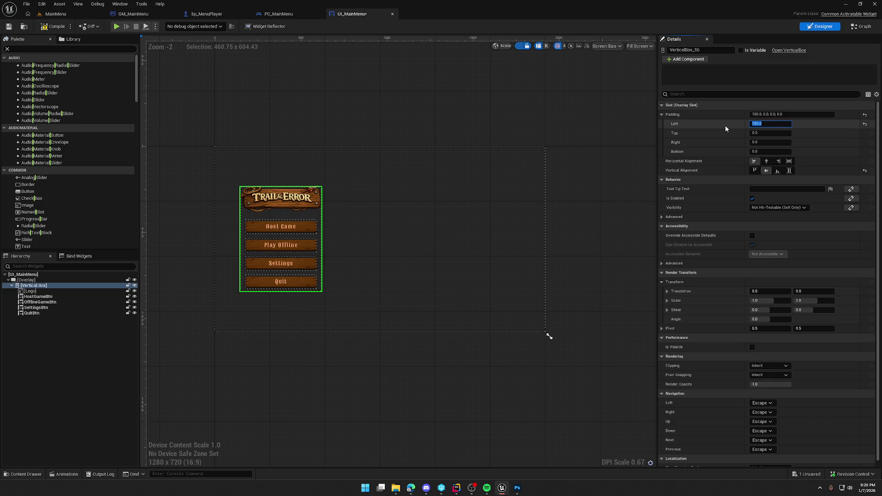
key(Tab)
key(Tab)
key(Tab)
text(1)
text(100)
key(Return)
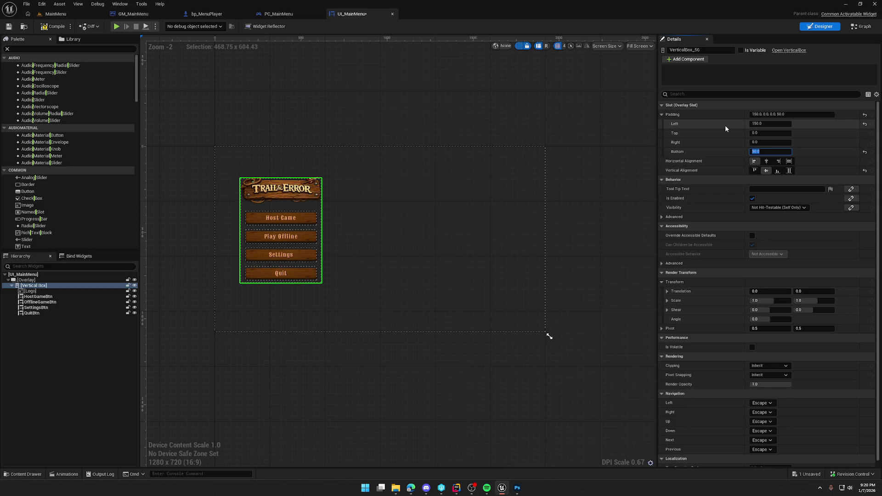
click(174, 94)
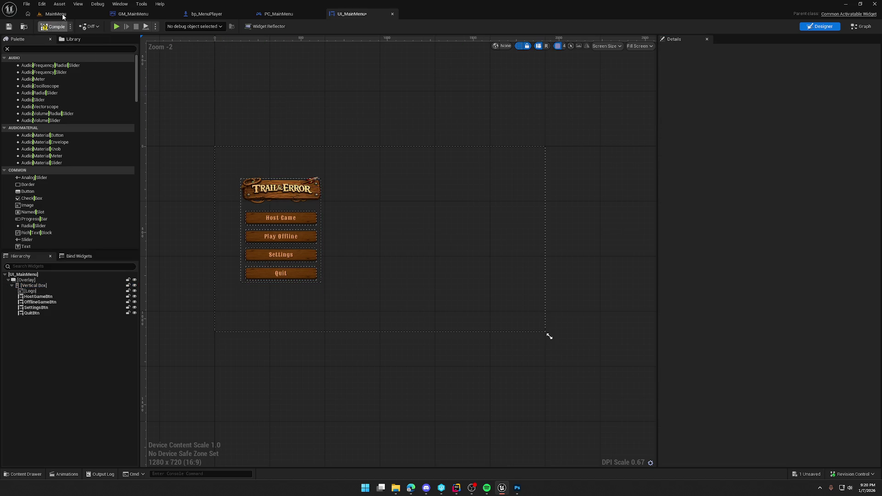
click(63, 16)
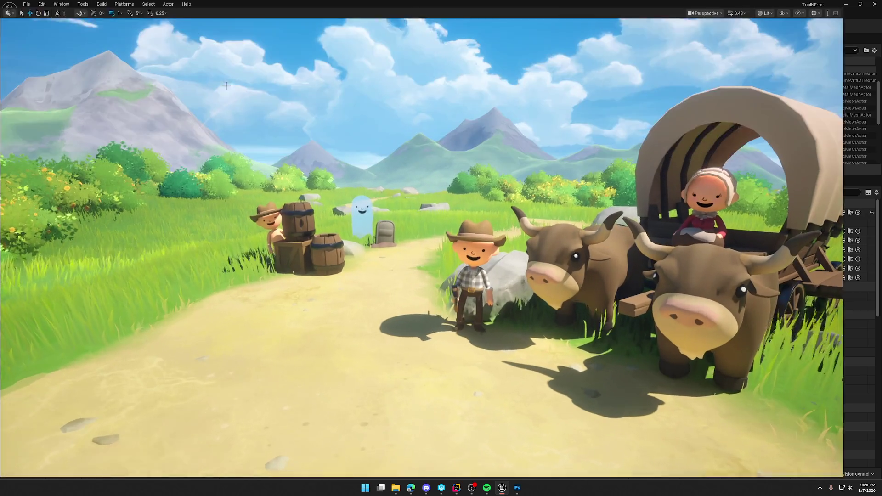
key(alt+p)
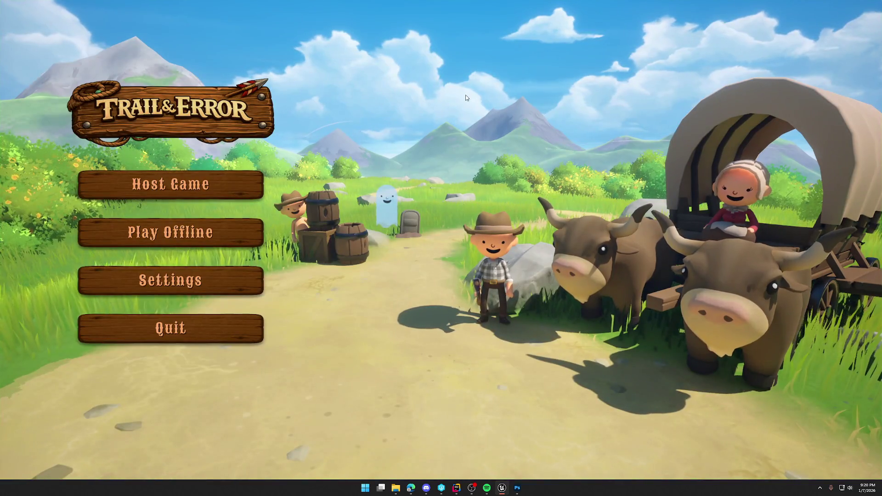
key(Escape)
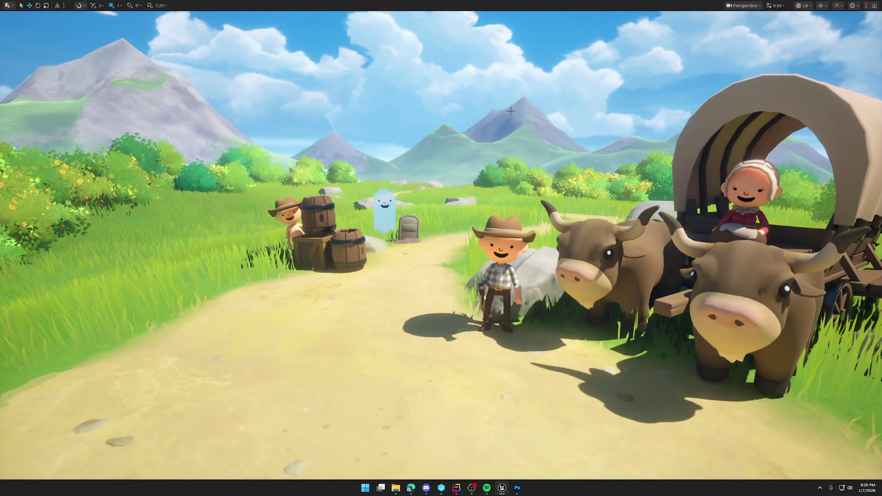
key(F11)
click(351, 14)
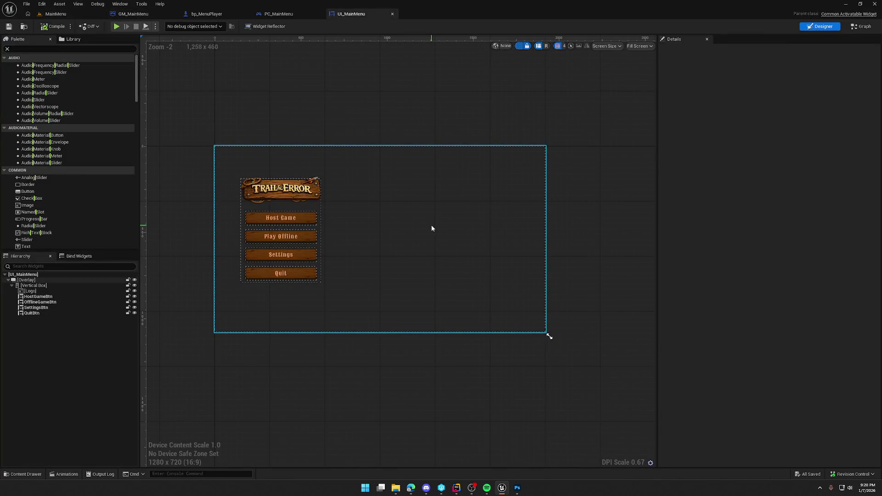
- Change the menu box's left padding to 125 and its bottom padding to 25
click(32, 285)
click(770, 124)
text(125)
key(Return)
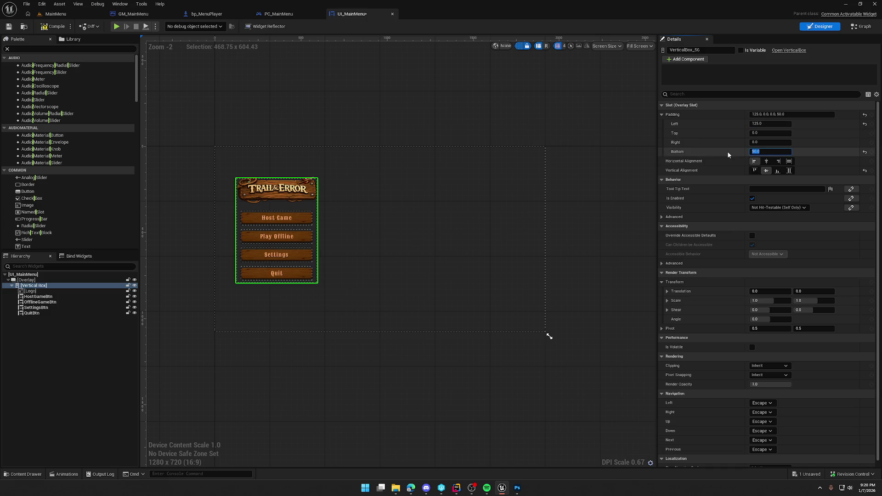
text(25)
key(Return)
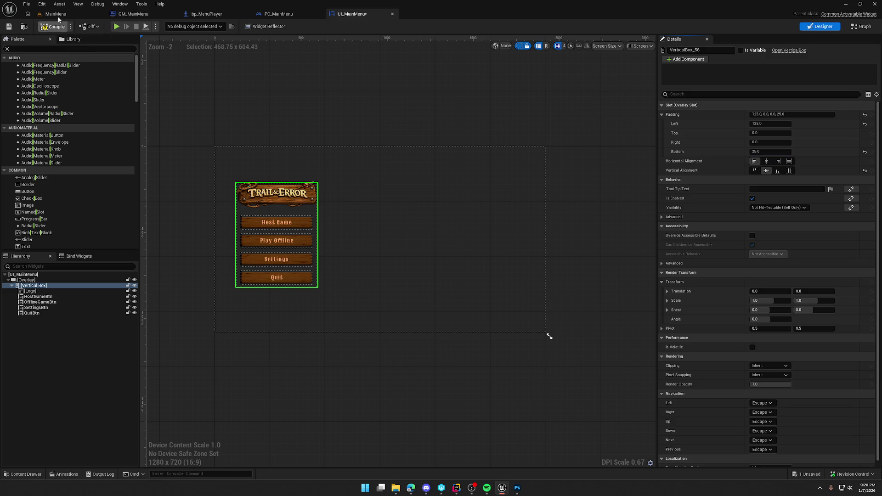
click(56, 15)
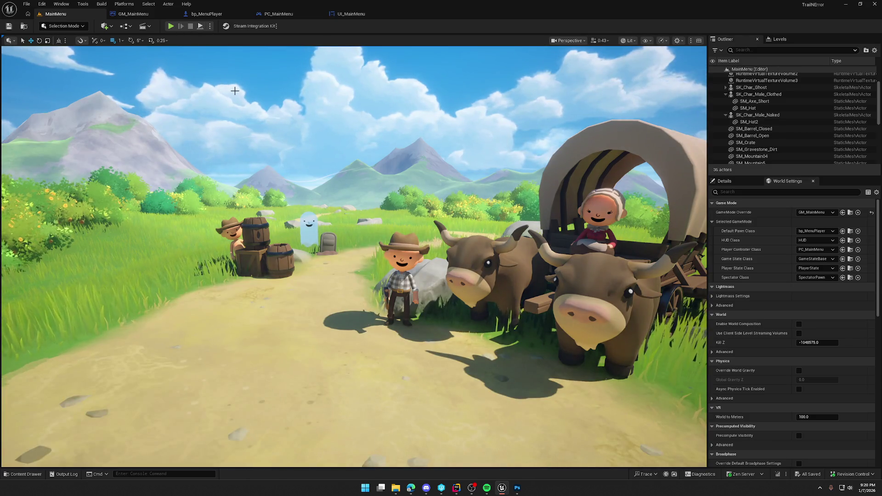
key(alt+p)
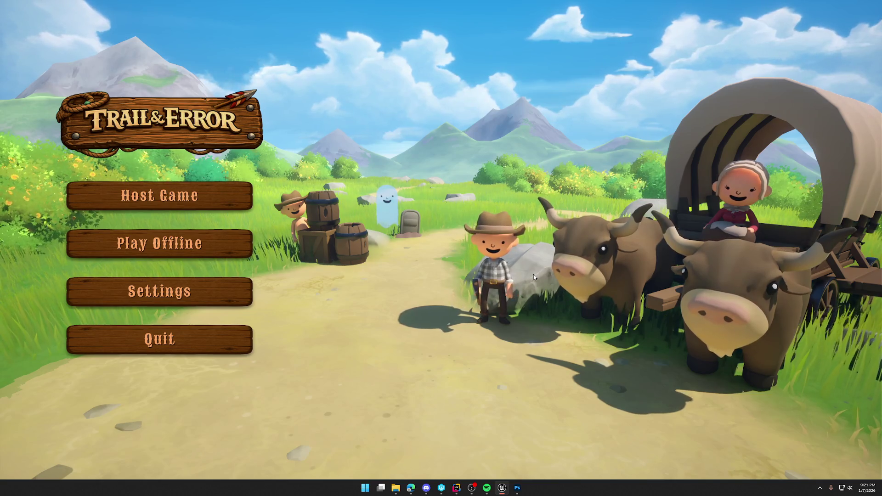
key(Escape)
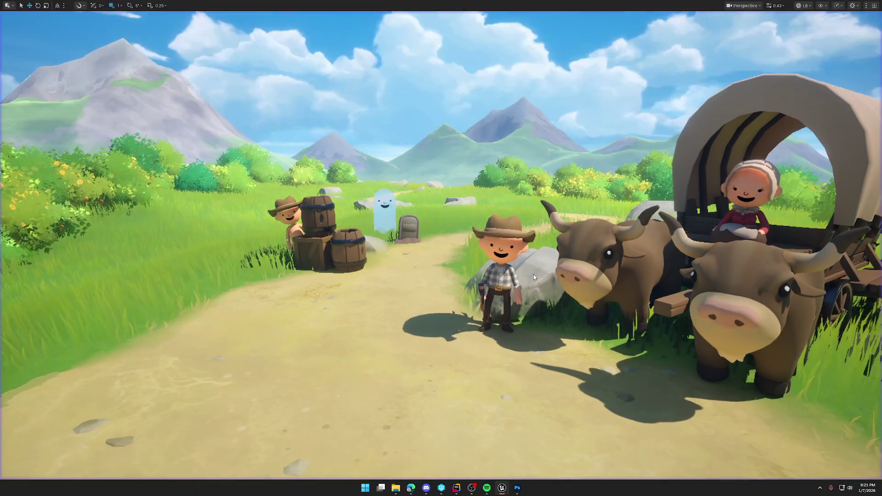
key(F11)
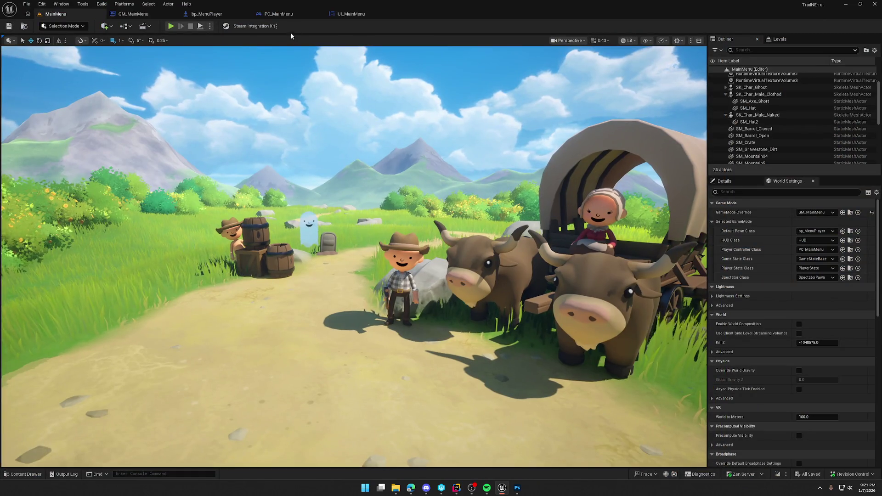
click(351, 14)
click(51, 297)
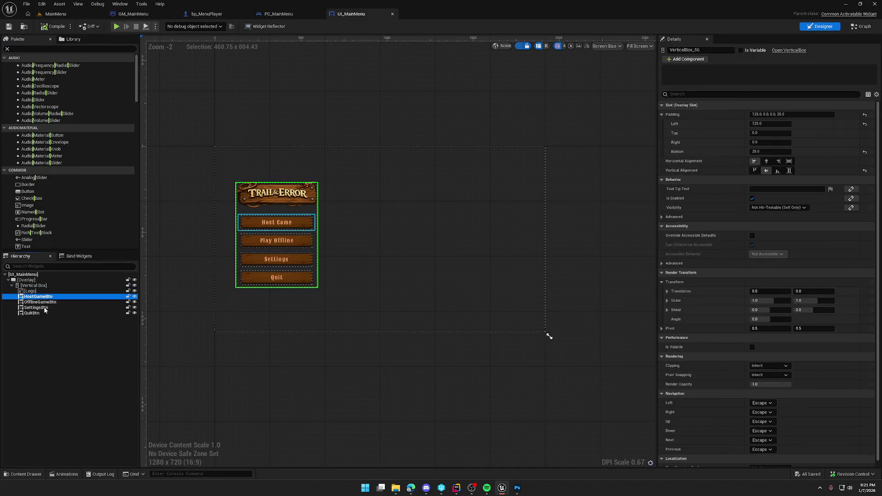
- Set the four menu buttons' left padding to 30, save the widget, and play the level
shift+click(41, 313)
click(767, 130)
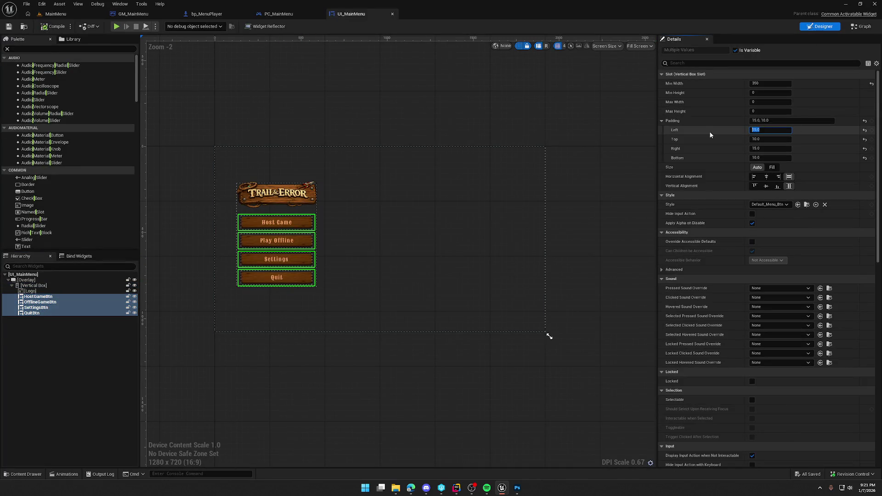
text(30)
key(Return)
key(Tab)
key(Tab)
click(408, 121)
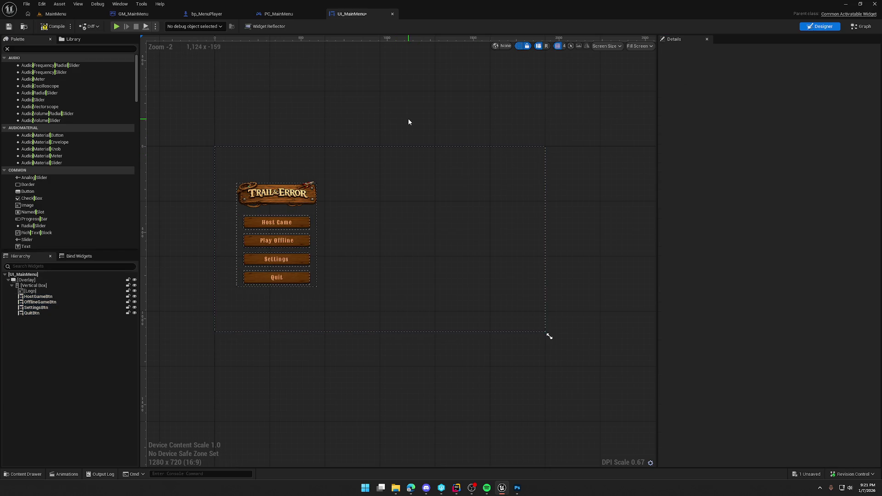
key(ctrl+s)
key(alt+p)
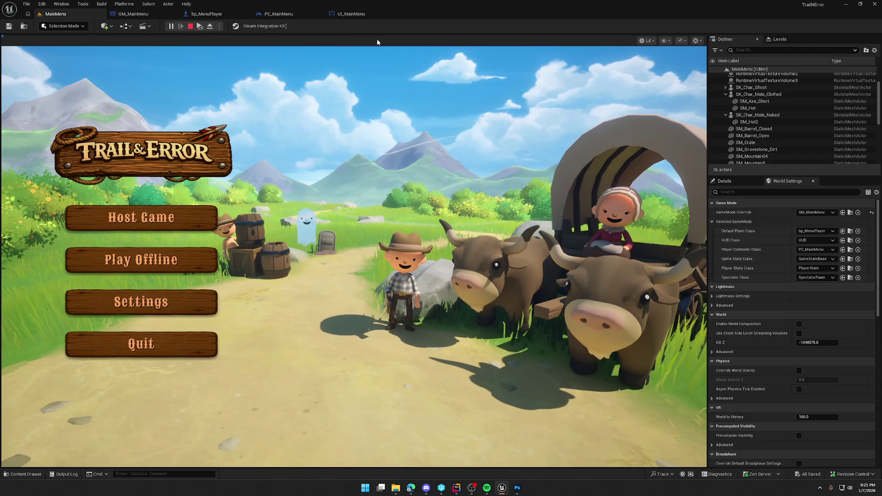
- Replay the MainMenu level in a full-screen immersive viewport and start a screen capture
click(190, 26)
key(F11)
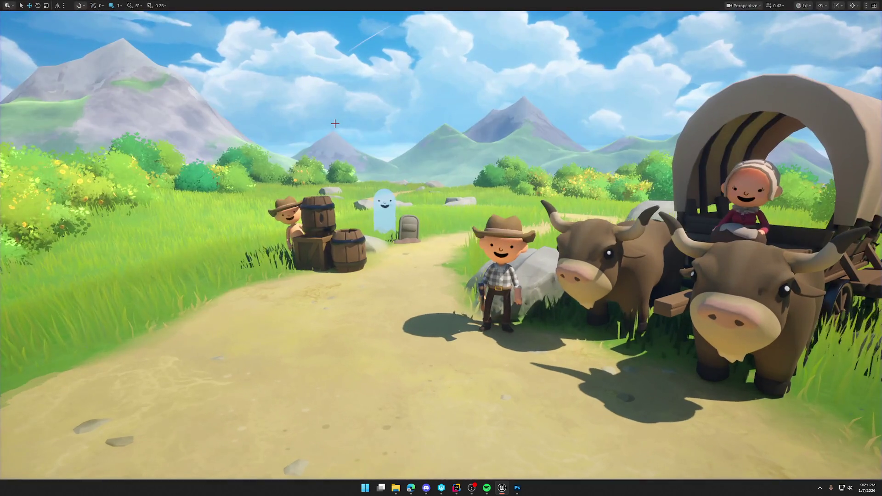
key(alt+p)
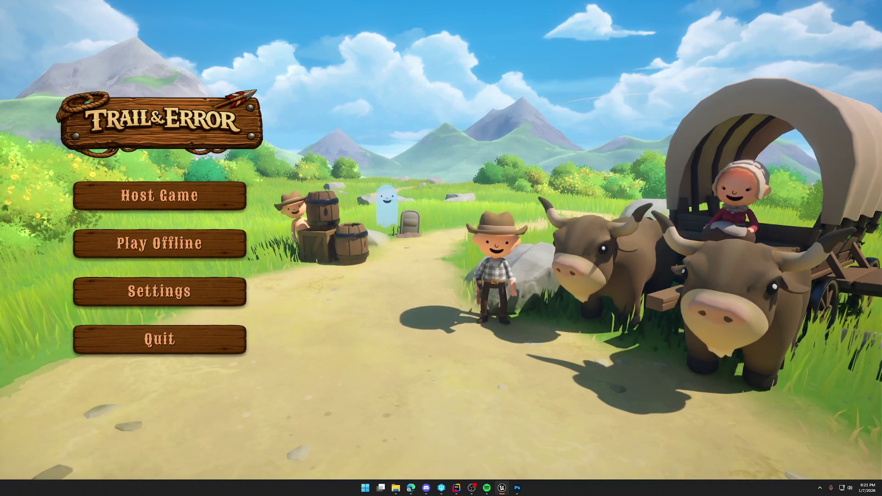
key(super+shift+s)
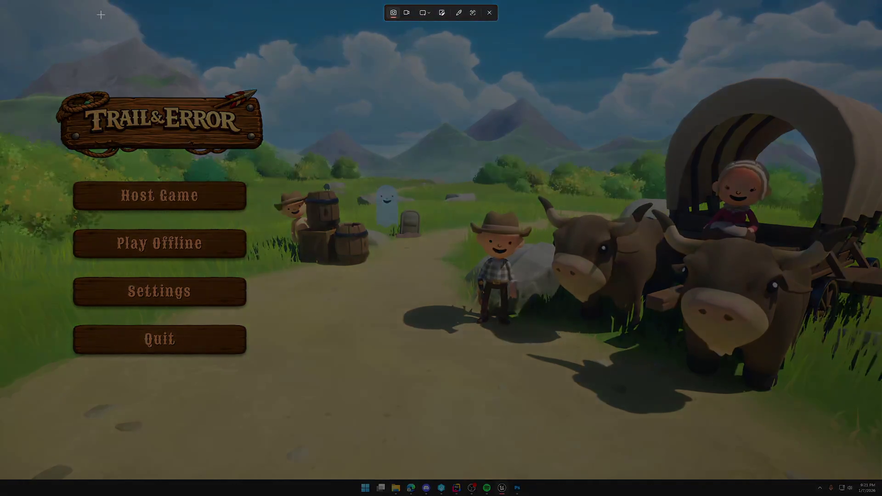
- Capture the whole screen showing the main menu, then stop the game
mouse_move(2, 2)
mouse_down()
mouse_move(679, 354)
mouse_move(861, 466)
mouse_move(880, 480)
mouse_move(875, 486)
mouse_move(881, 479)
mouse_up()
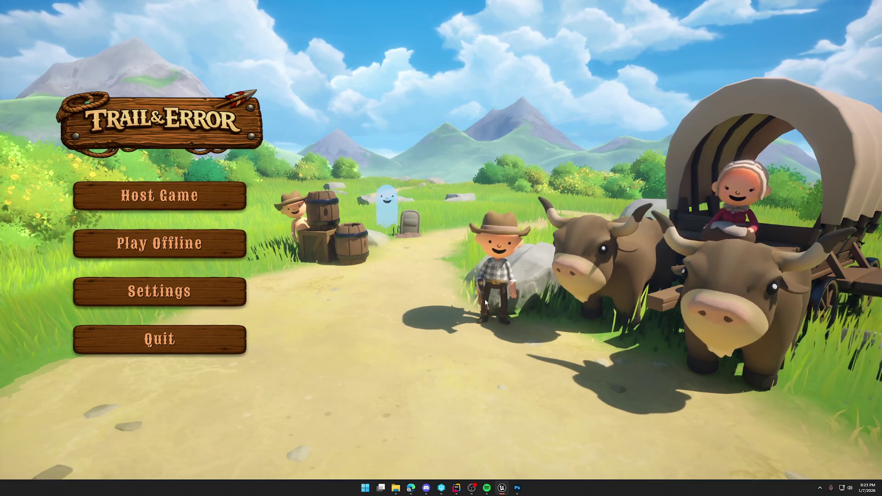
key(Escape)
- Restore the editor layout and select BP_StylizedSky in the Details panel
key(F11)
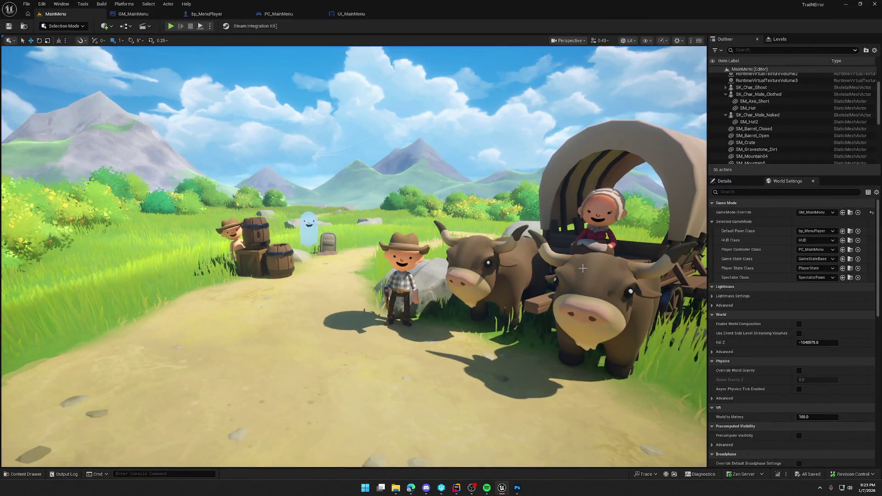
click(724, 181)
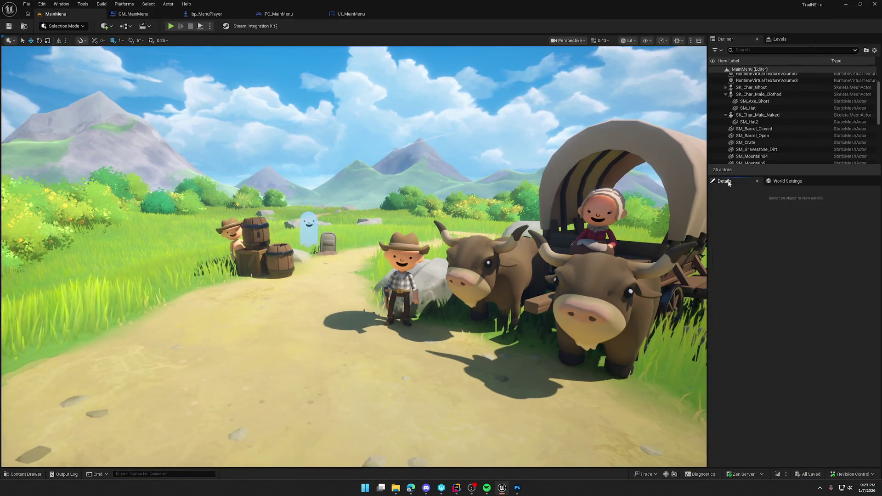
scroll(773, 115, up, 2)
click(751, 83)
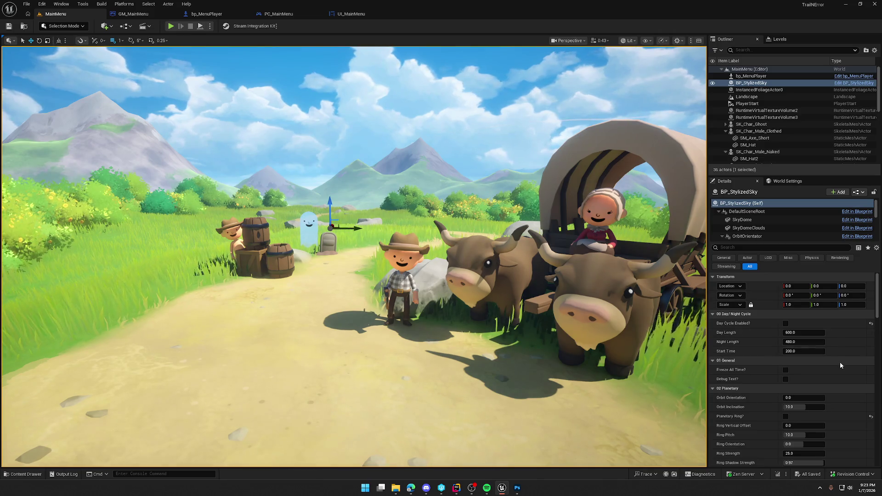
scroll(843, 372, down, 4)
scroll(844, 377, up, 3)
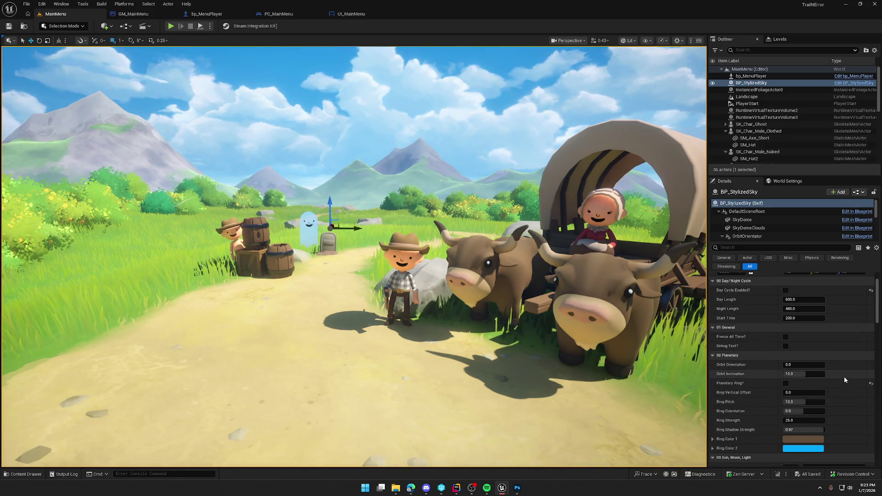
- Try sky Start Times of 525 and 550, settling on 540
mouse_move(790, 318)
mouse_down()
mouse_move(860, 318)
mouse_move(772, 318)
mouse_move(841, 318)
mouse_up()
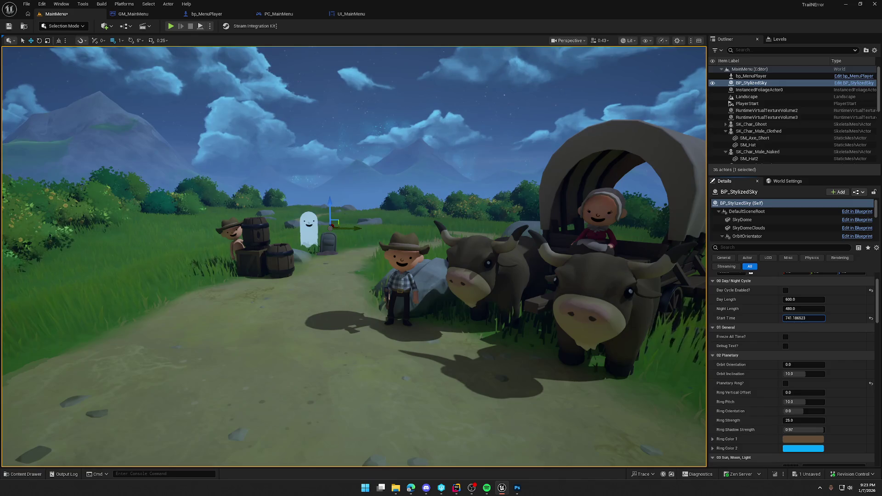
drag(841, 318, 809, 318)
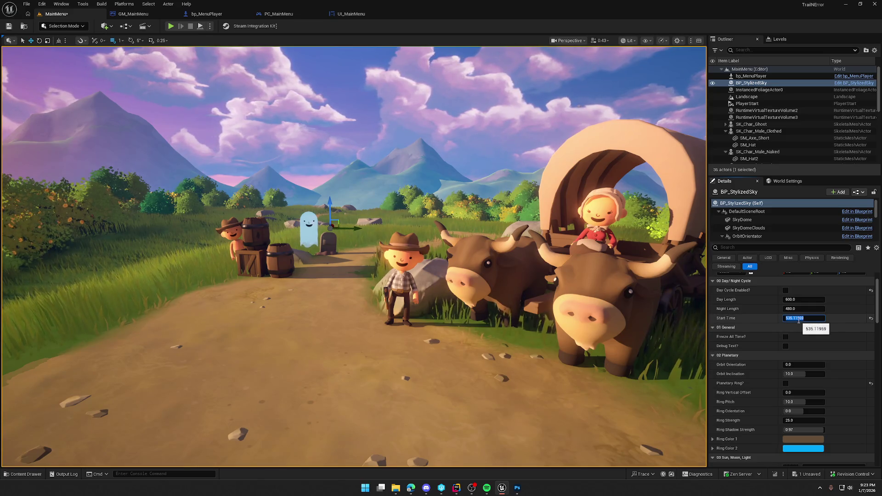
key(Return)
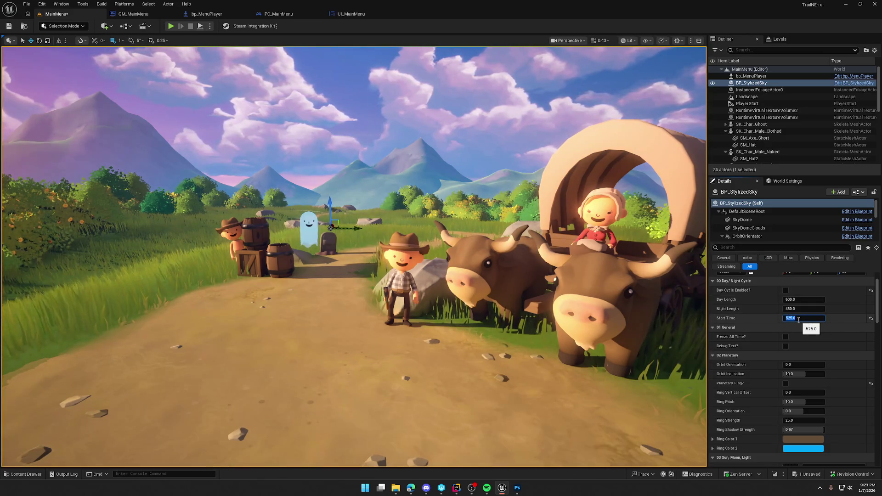
drag(782, 318, 784, 318)
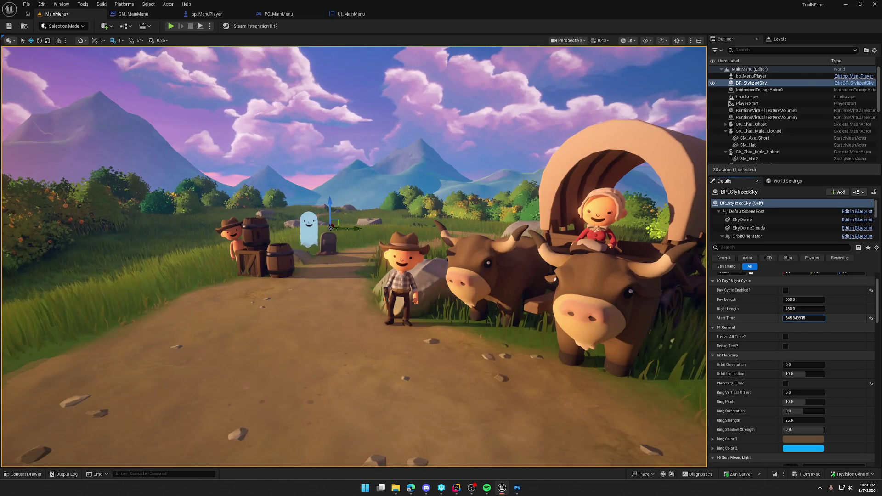
text(550)
key(Return)
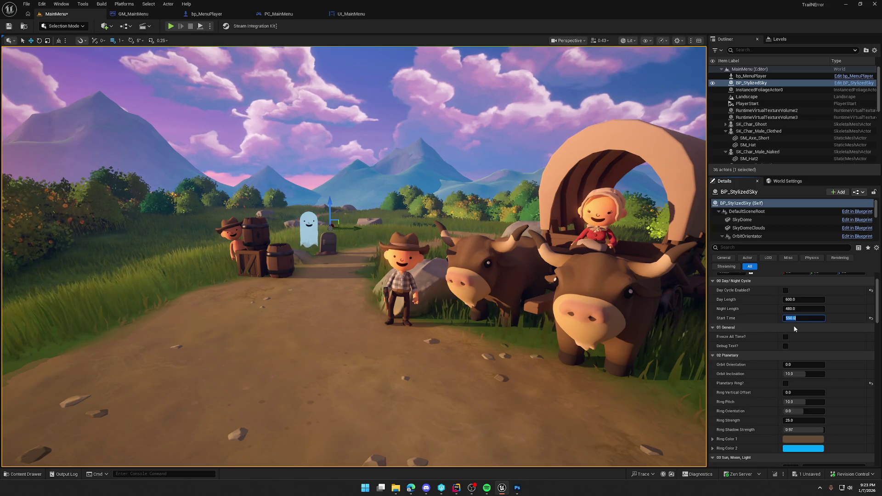
scroll(769, 319, up, 2)
mouse_move(804, 351)
mouse_down()
mouse_move(787, 351)
mouse_move(801, 351)
mouse_up()
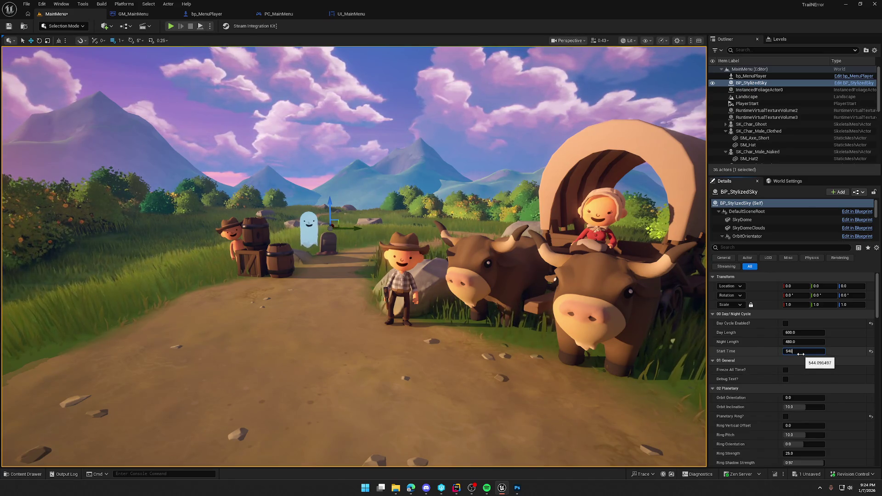
key(Return)
click(763, 352)
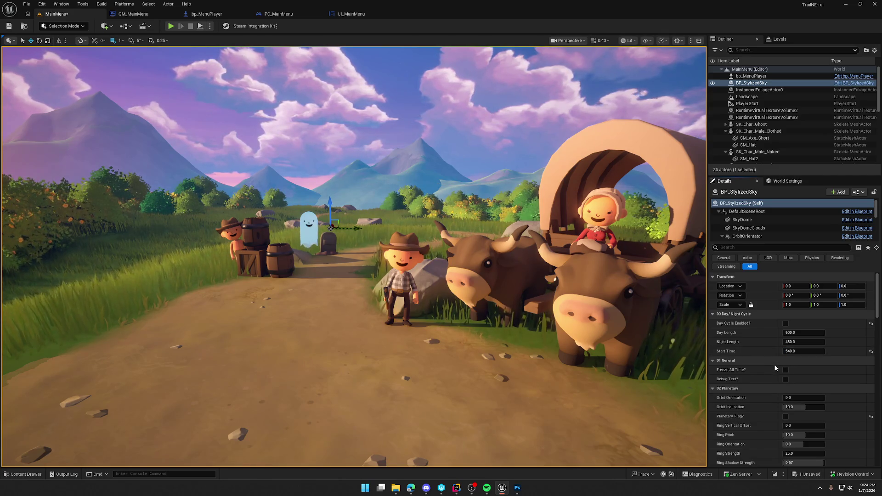
scroll(838, 400, down, 1)
scroll(839, 397, down, 4)
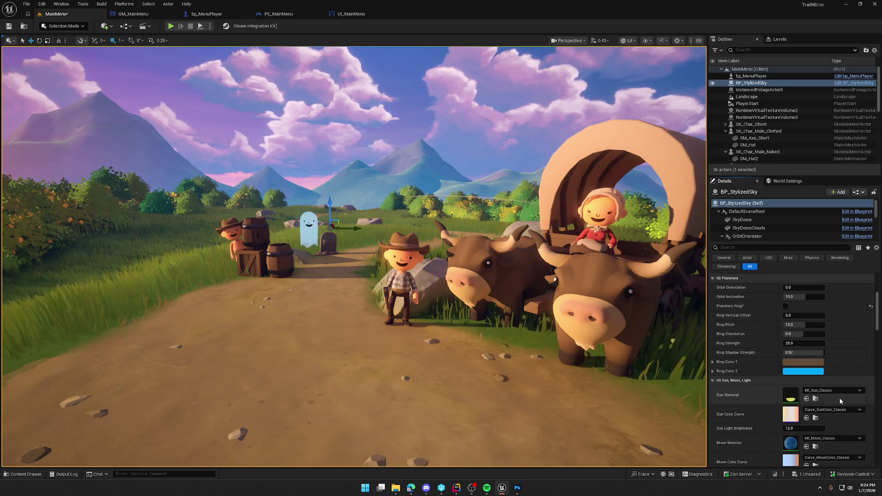
scroll(839, 398, down, 2)
scroll(839, 398, down, 3)
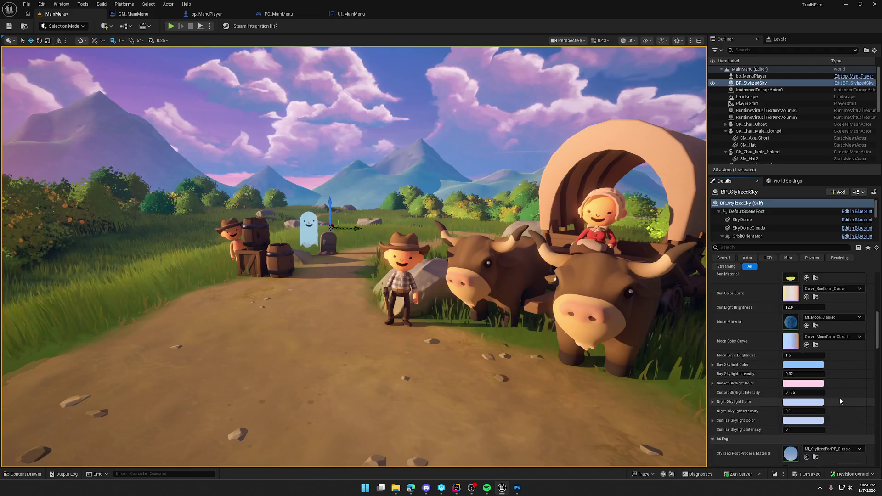
scroll(839, 398, down, 2)
scroll(839, 398, up, 2)
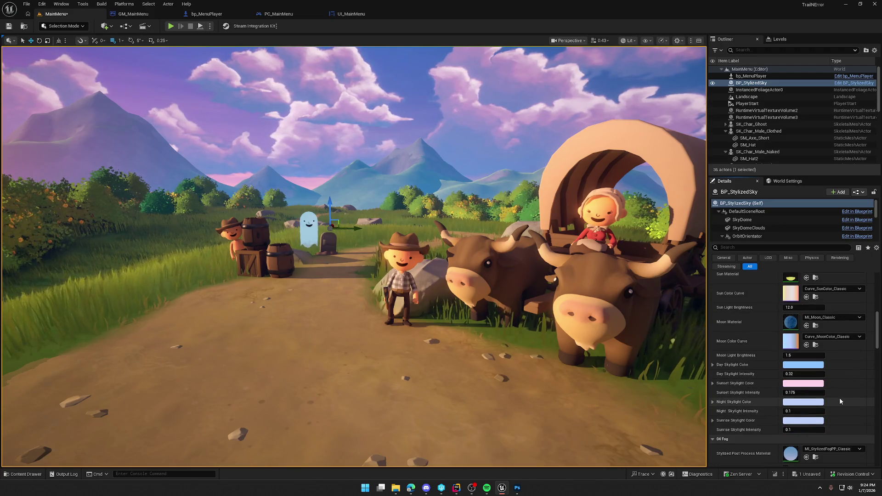
click(795, 308)
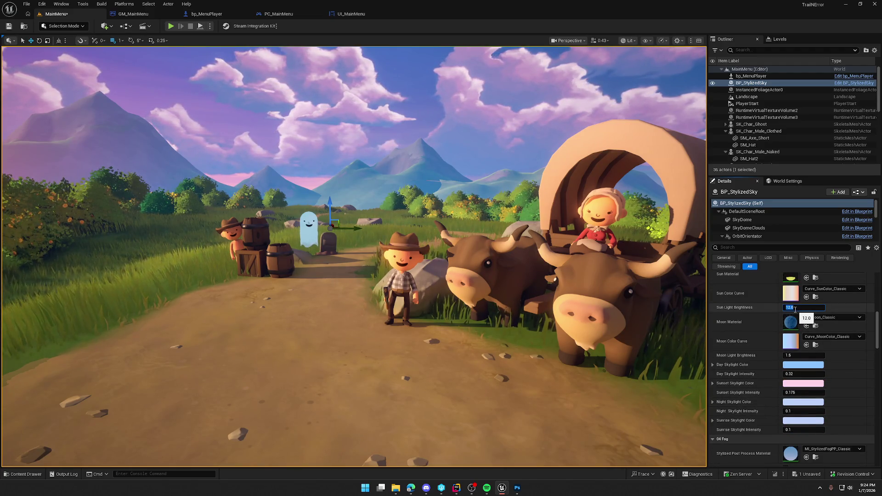
text(10)
key(Return)
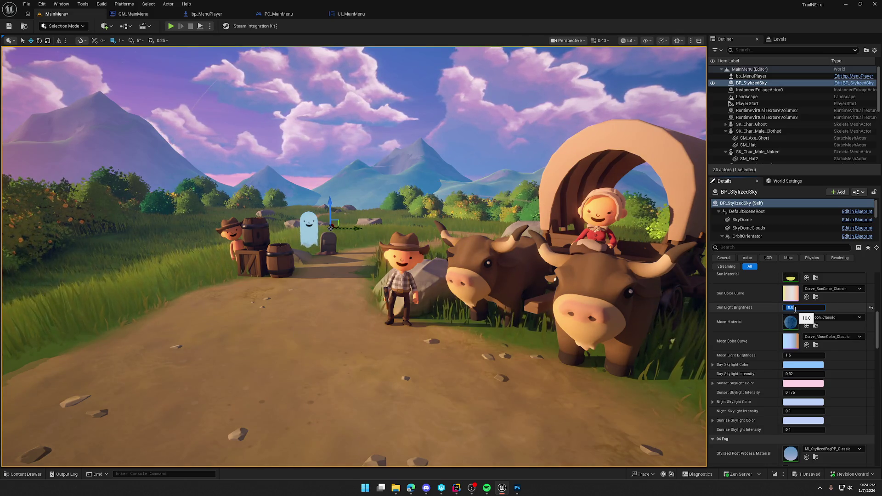
scroll(859, 355, down, 5)
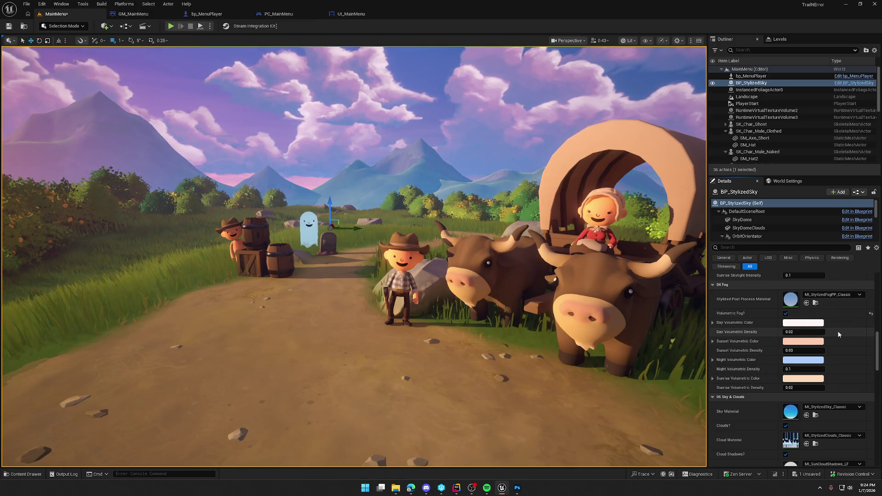
scroll(841, 337, down, 2)
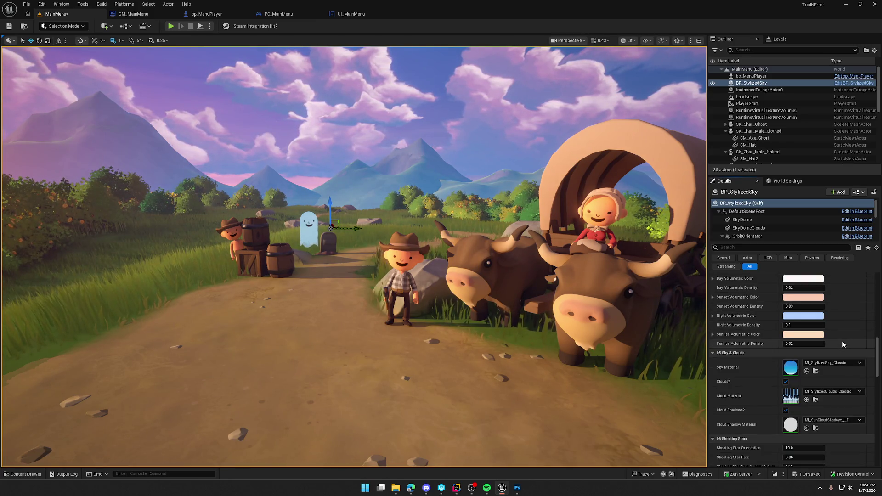
scroll(842, 343, down, 5)
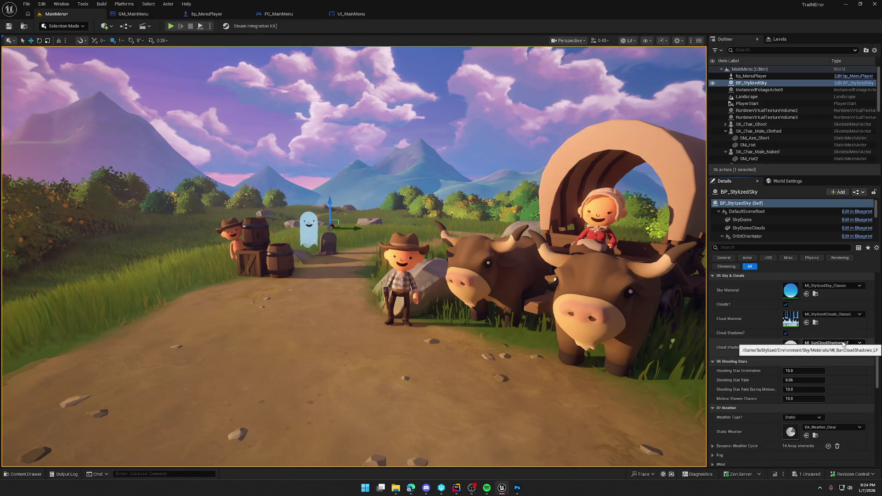
scroll(842, 342, down, 2)
scroll(842, 340, down, 3)
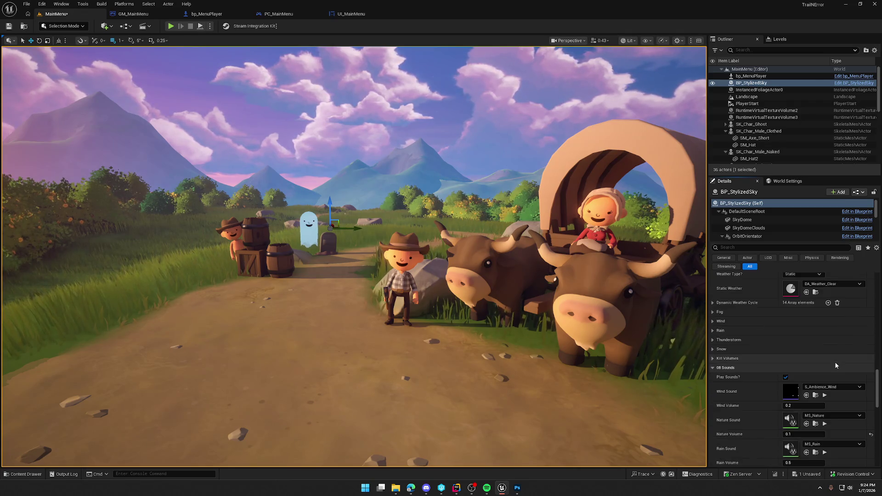
scroll(835, 365, up, 2)
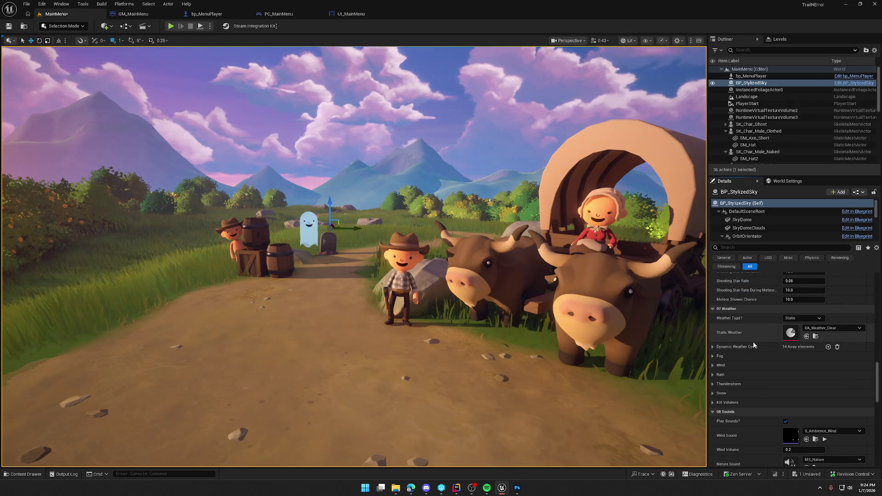
- Play-test the level full-screen, snip a screenshot of the Trail & Error menu, and restore the editor
click(171, 26)
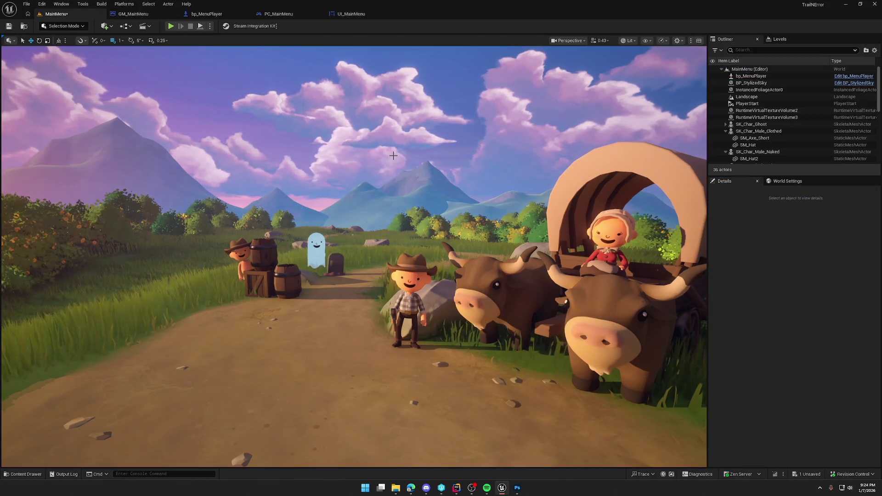
key(F11)
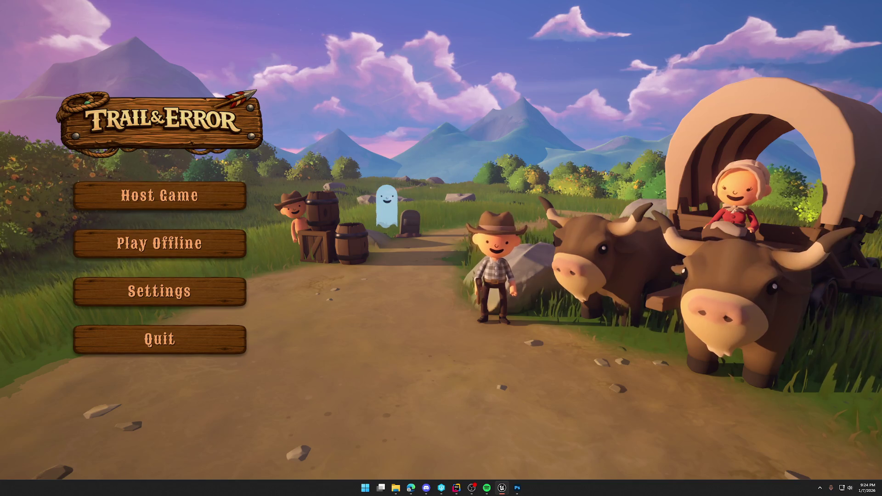
key(super+shift+s)
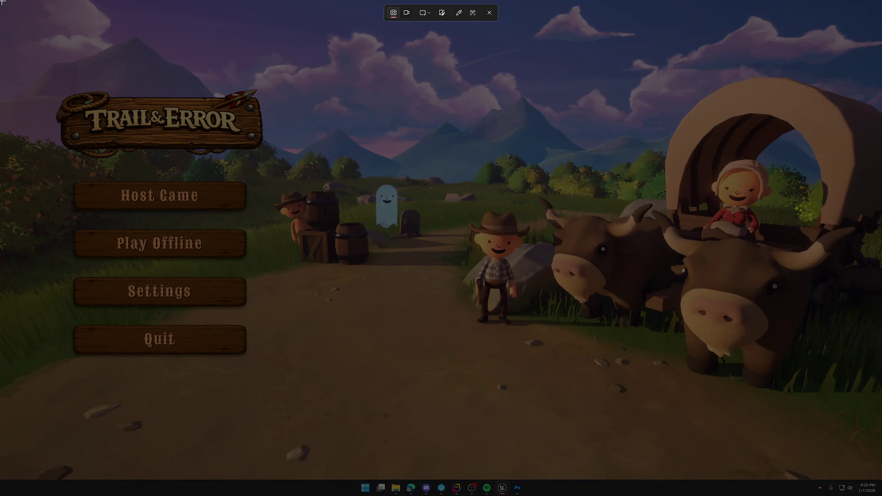
mouse_move(1, 2)
mouse_down()
mouse_move(596, 356)
mouse_move(880, 481)
mouse_up()
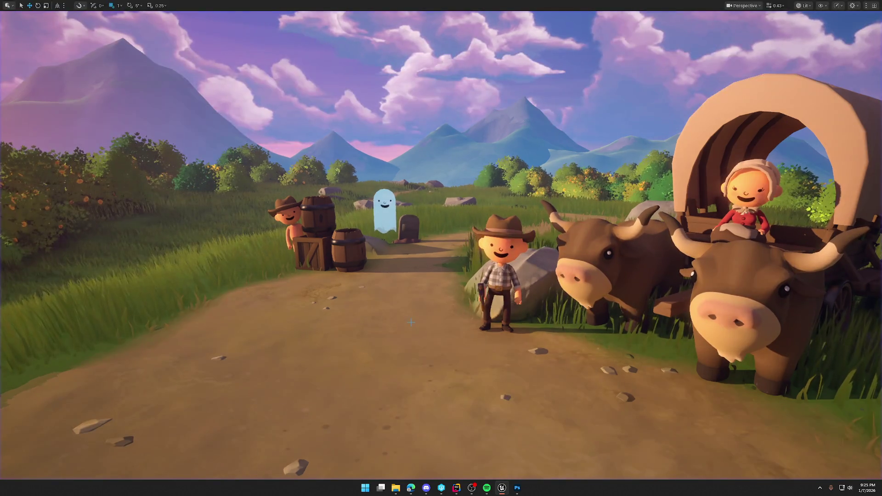
key(F11)
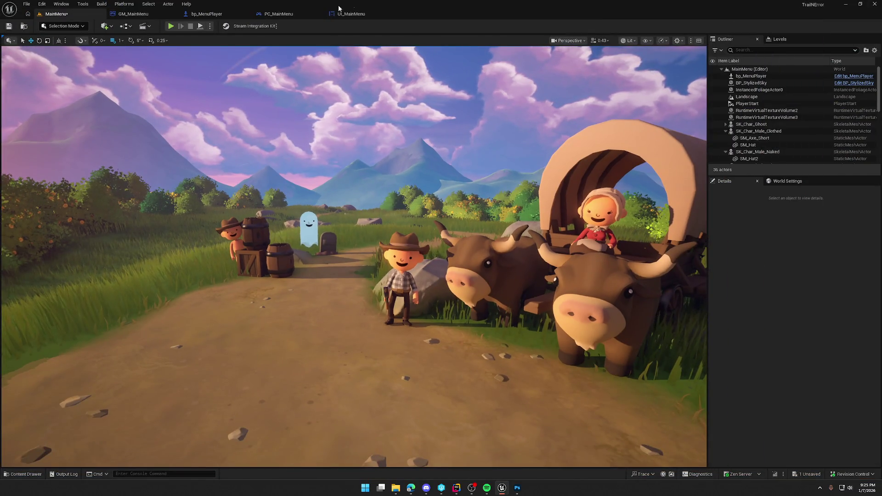
- In UI_MainMenu, set Slot Padding Left to 50 for HostGameBtn through QuitBtn, then return to MainMenu
click(352, 14)
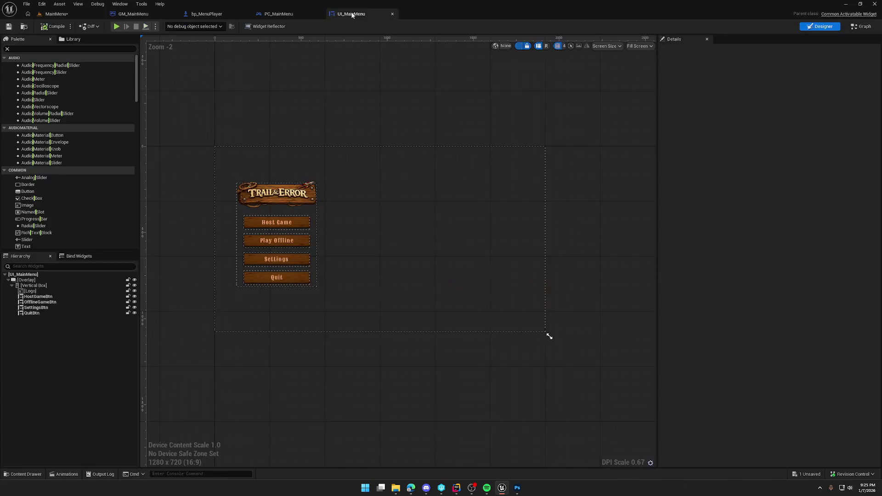
shift+click(33, 313)
click(717, 131)
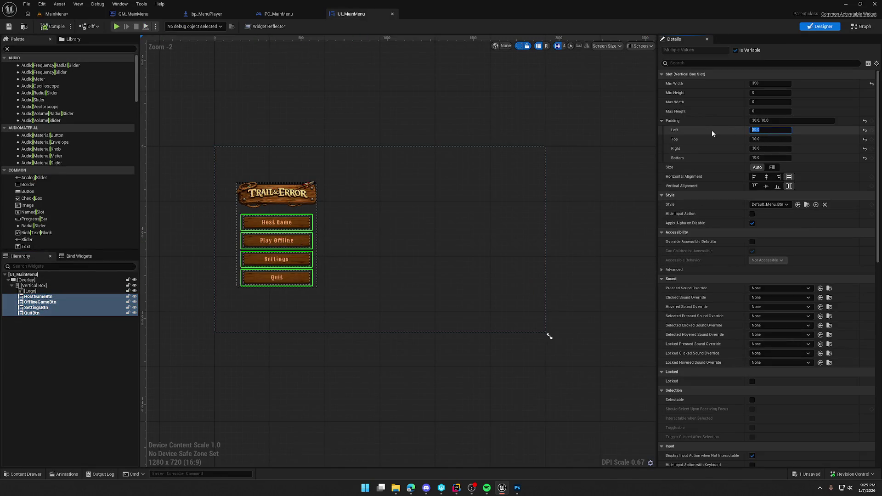
text(50)
key(Return)
key(Tab)
key(Tab)
click(376, 103)
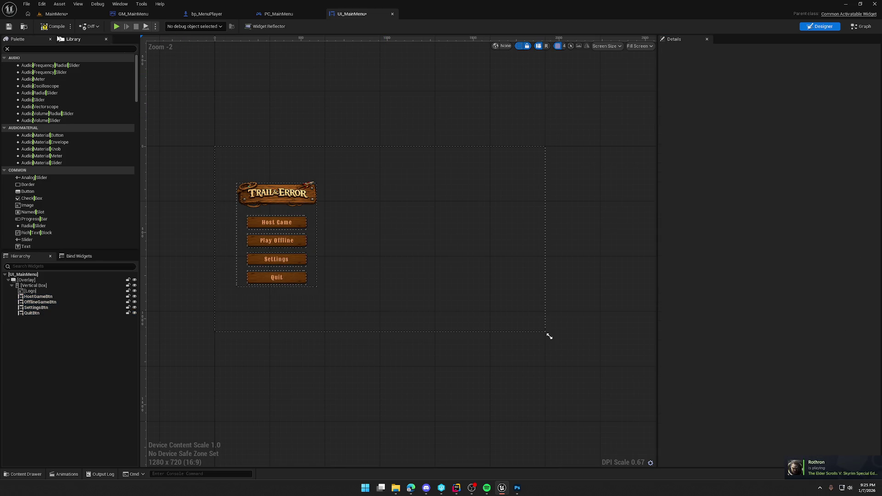
click(55, 13)
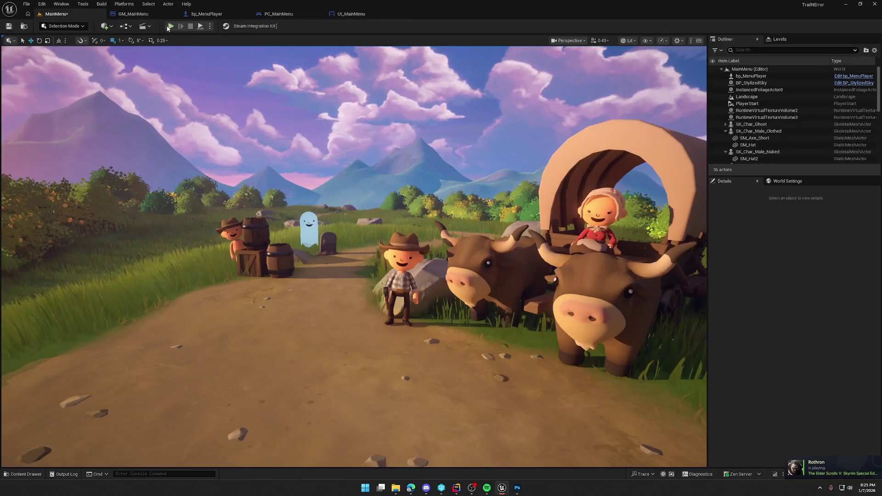
key(F11)
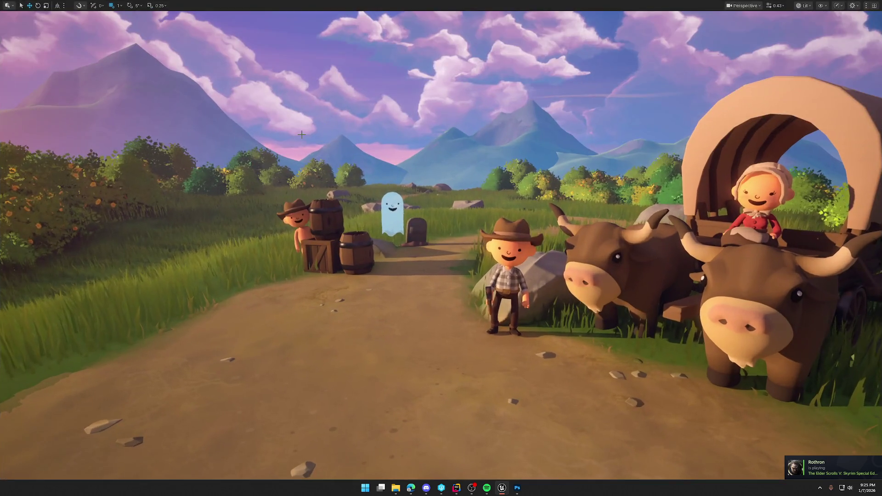
key(alt+p)
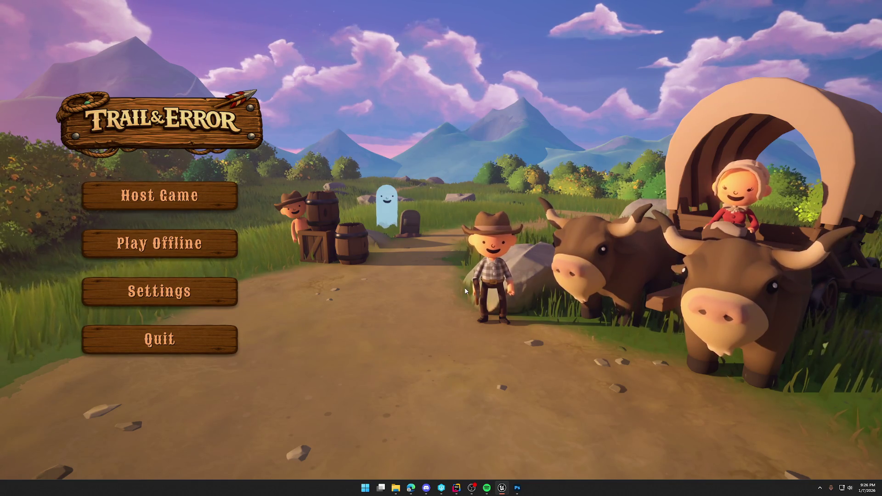
key(Escape)
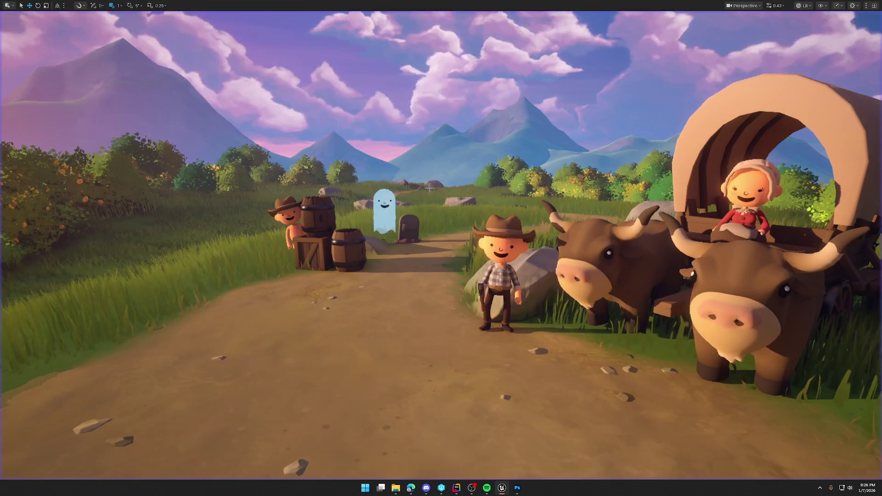
key(F11)
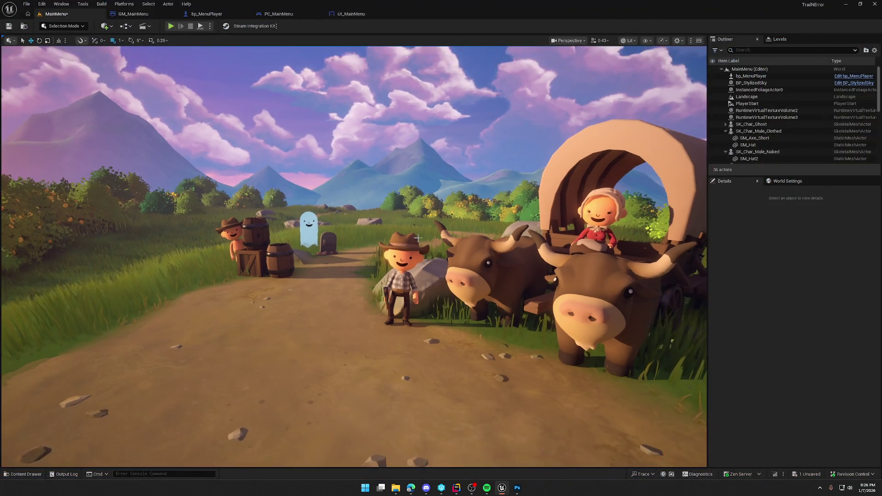
click(57, 26)
- Enter Landscape Mode's Sculpt tools and fly the view toward the grass field by the path
click(62, 46)
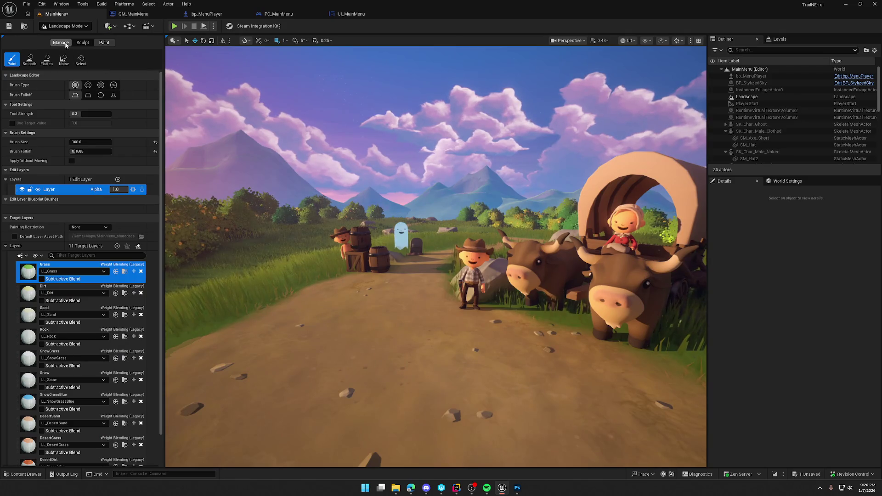
click(83, 42)
click(12, 60)
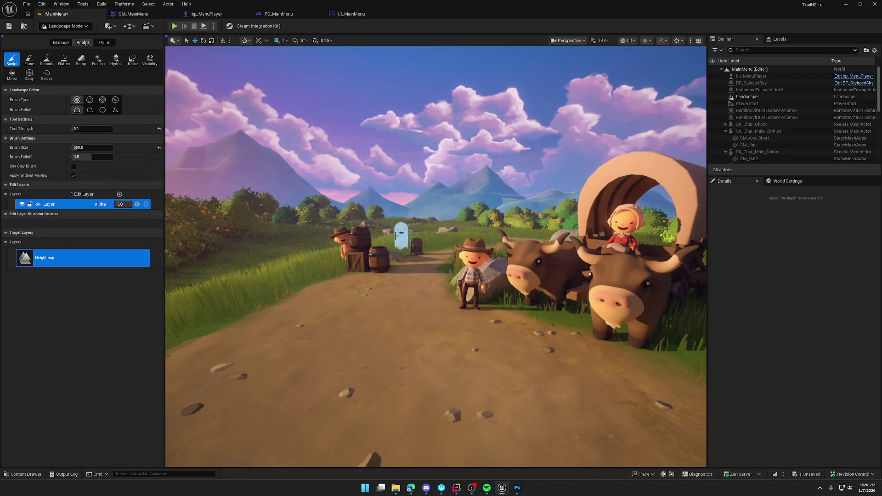
key(w)
scroll(495, 235, up, 2)
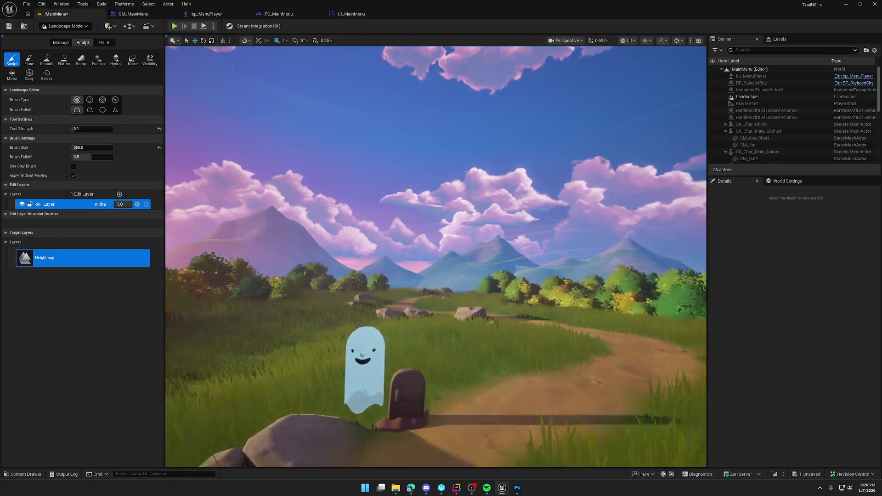
key(w)
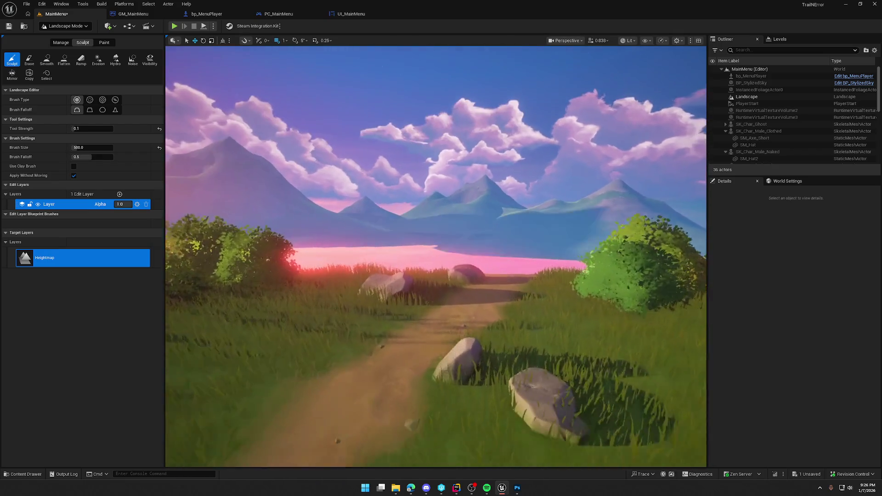
key(w)
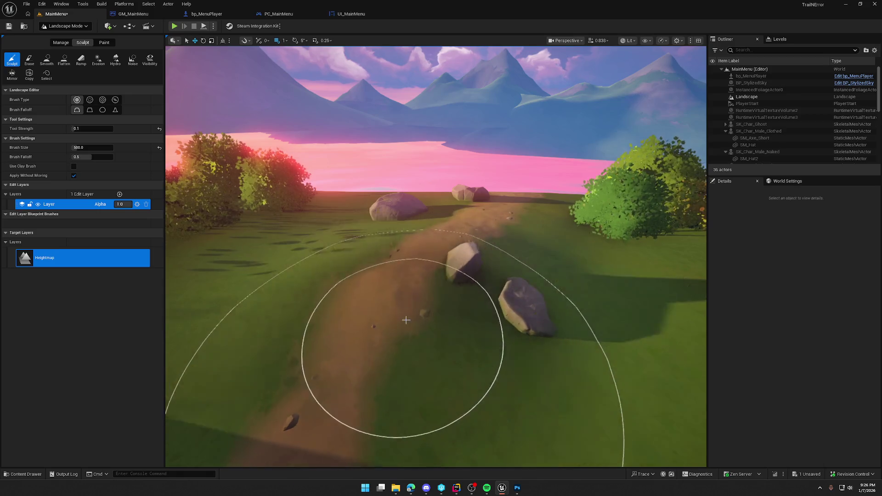
key(w)
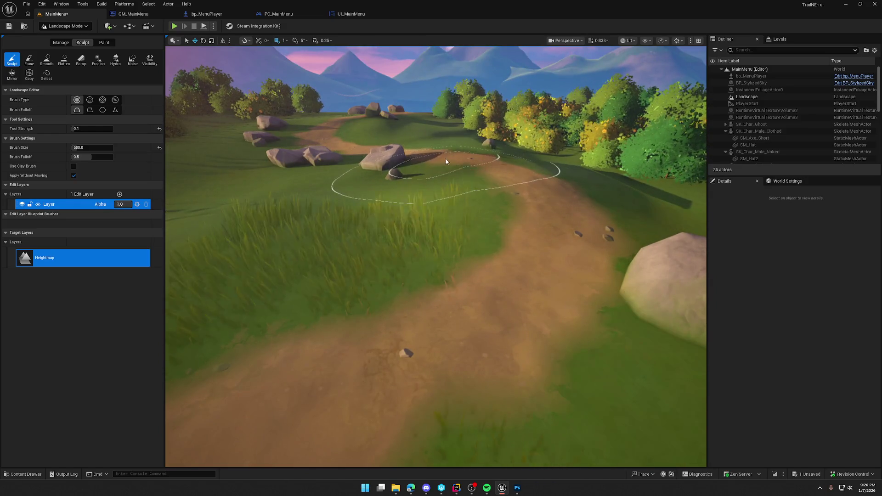
- Alternate Sculpt and Smooth, then Flatten the grassy field down to the path bend
click(53, 63)
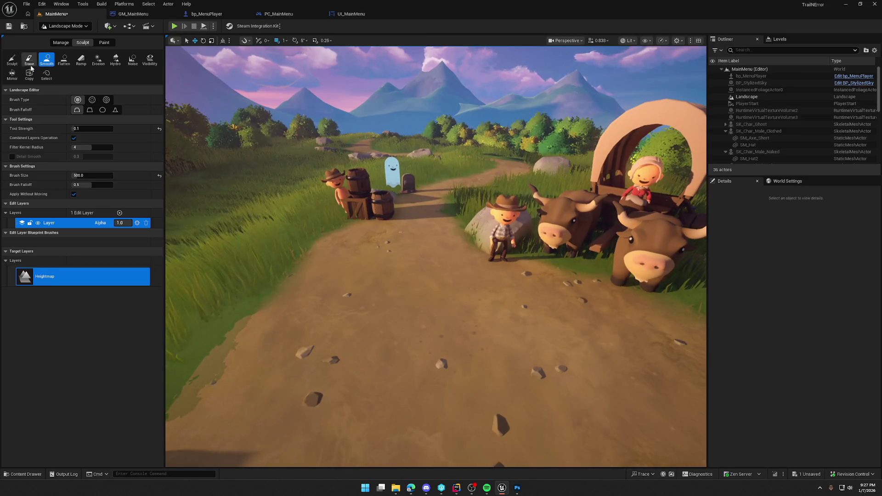
click(12, 59)
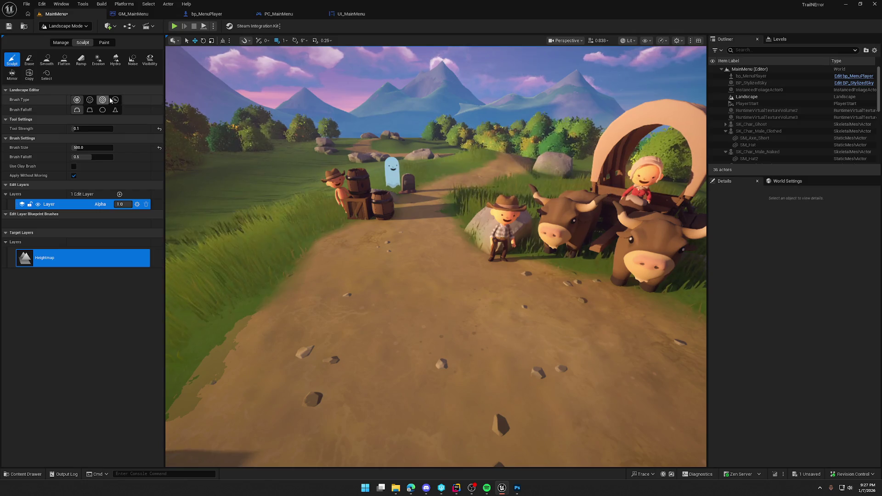
click(46, 60)
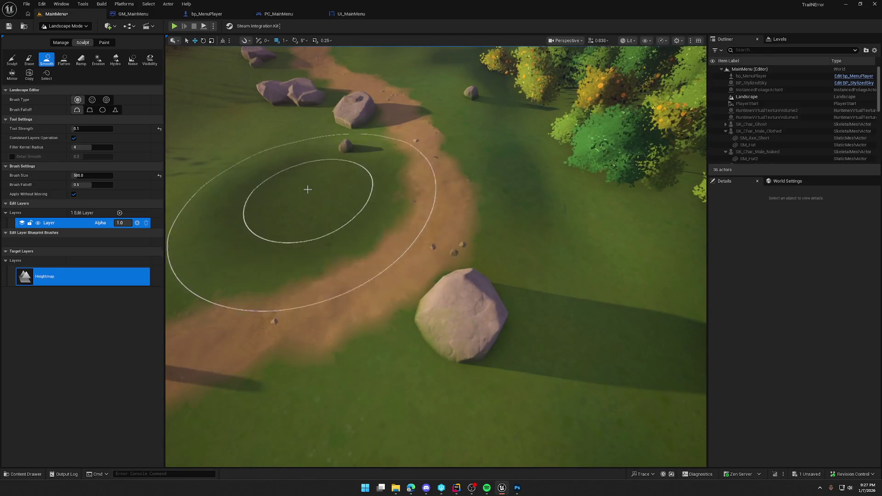
click(12, 59)
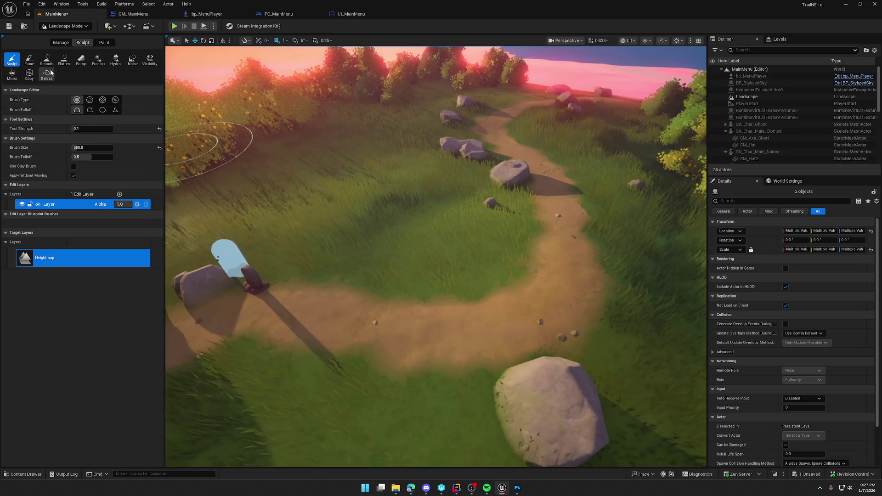
click(65, 61)
mouse_move(347, 187)
mouse_down()
mouse_move(374, 202)
mouse_move(334, 185)
mouse_up()
drag(382, 158, 477, 259)
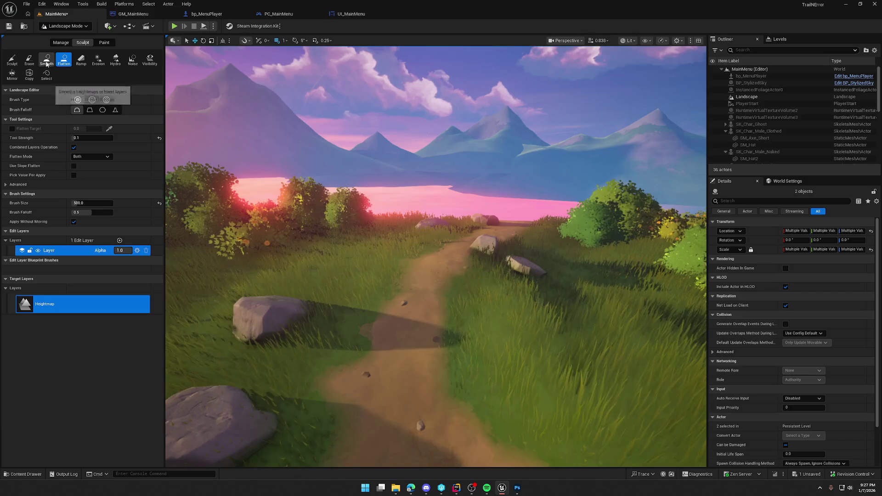
- Mark out a ramp along the dirt path with the Ramp tool, narrowing its width to about 316
click(82, 60)
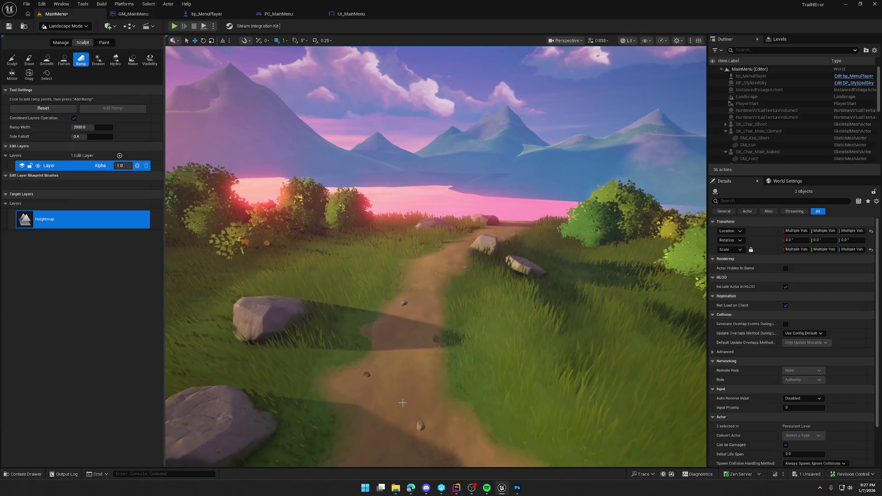
click(382, 433)
drag(390, 351, 455, 234)
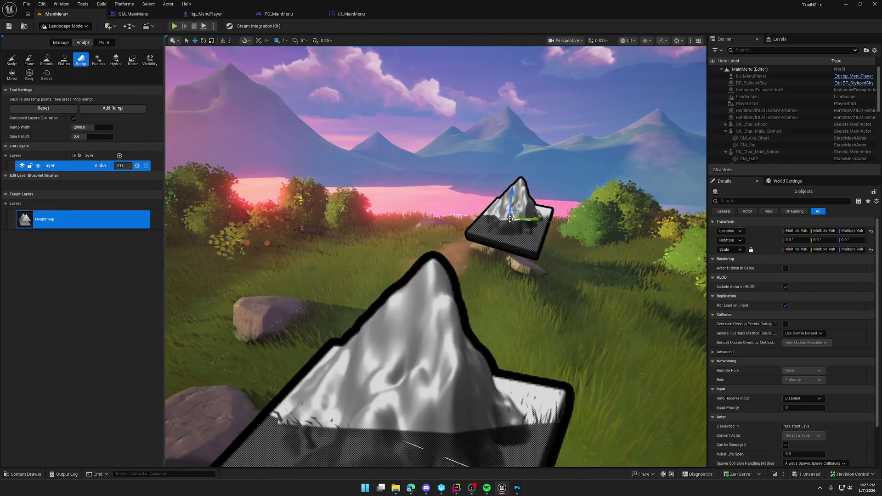
drag(583, 275, 170, 173)
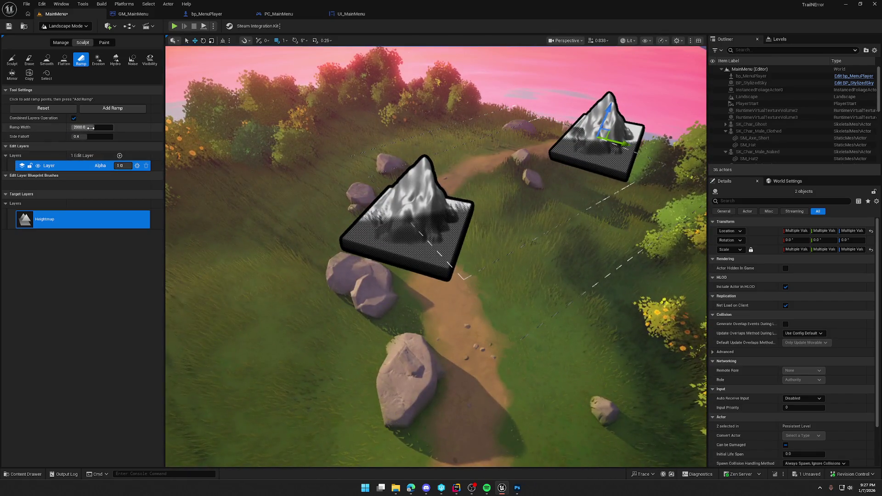
drag(91, 128, 74, 127)
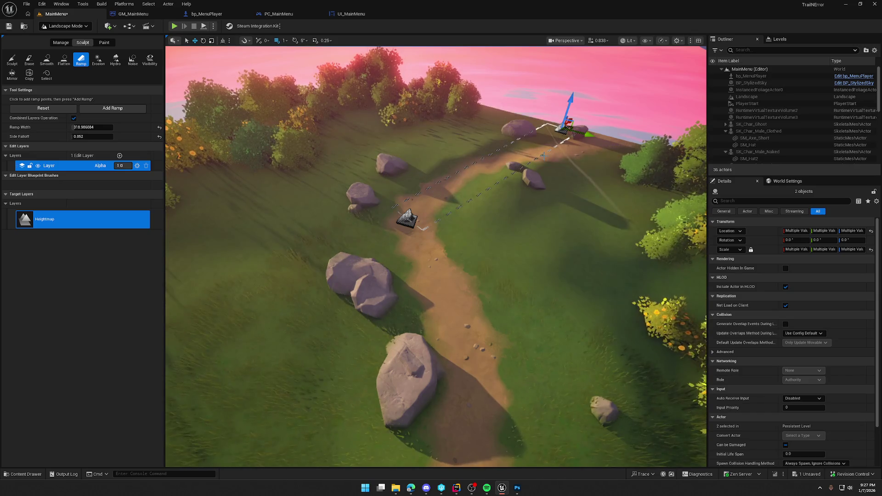
- Undo the added ramp and raise the far ramp point above the cliff edge
key(w)
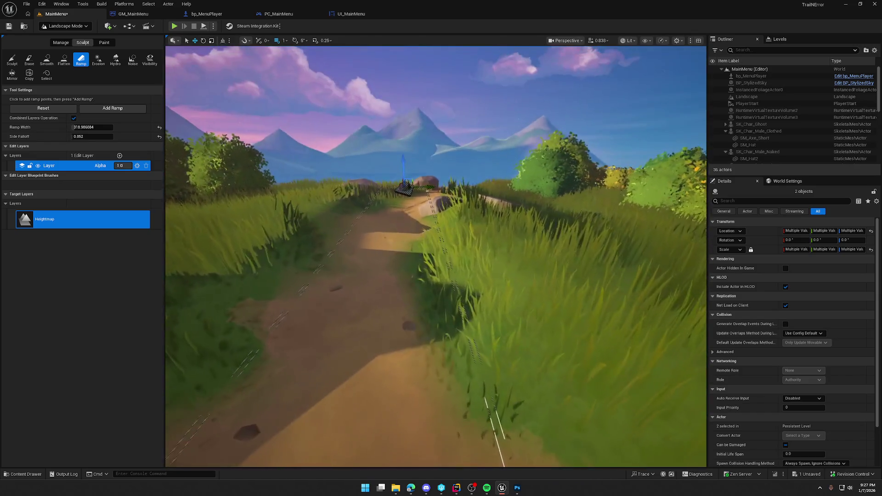
key(ctrl+z)
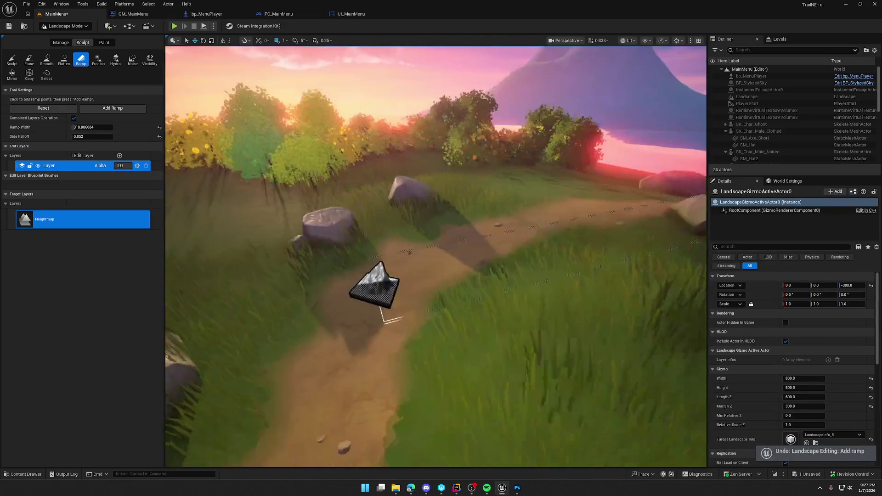
key(d)
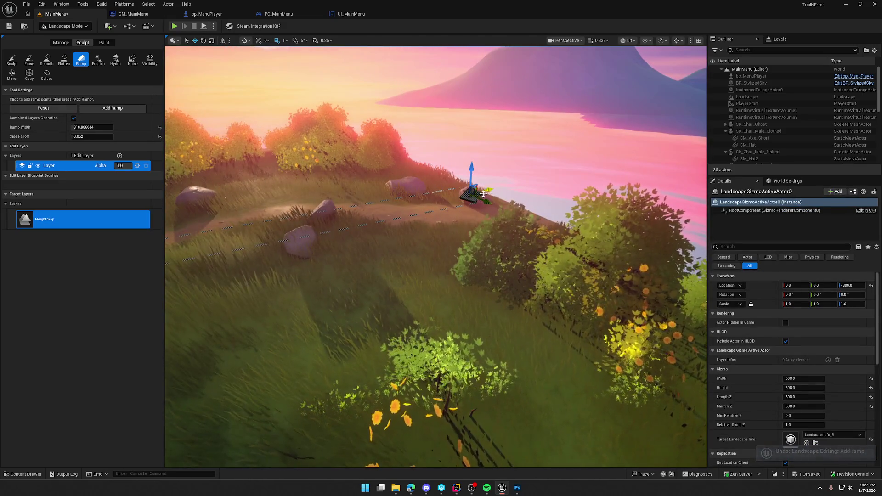
drag(517, 213, 537, 186)
key(s)
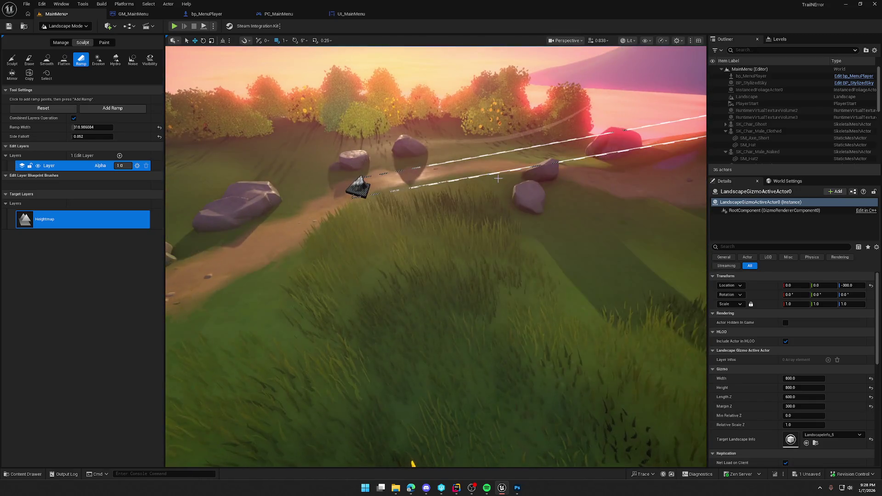
key(a)
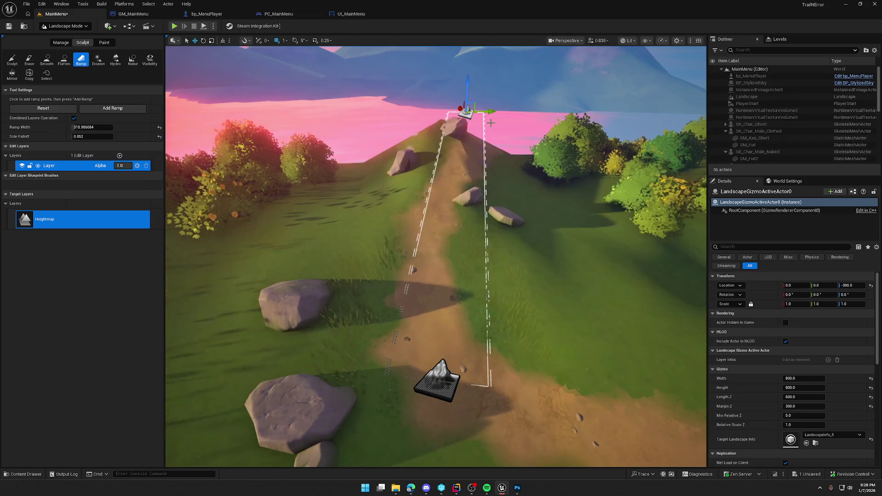
click(48, 62)
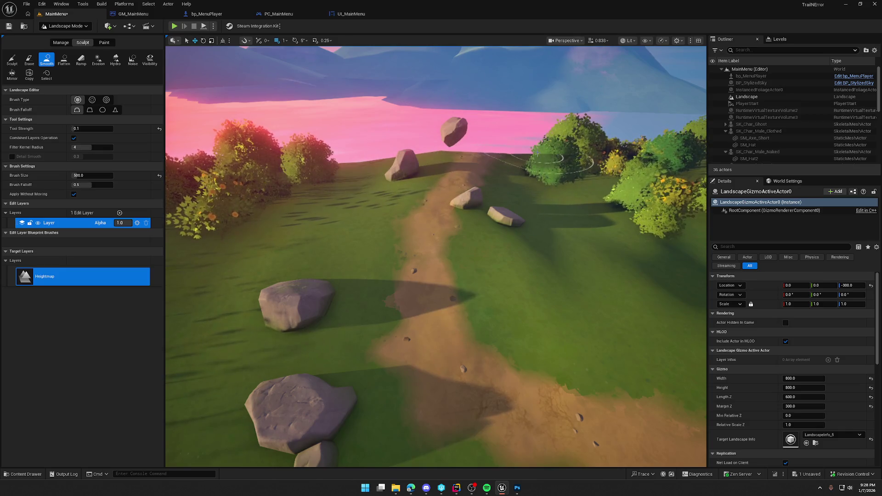
- Sculpt the terrain along the dirt path toward the mountains
drag(591, 227, 591, 165)
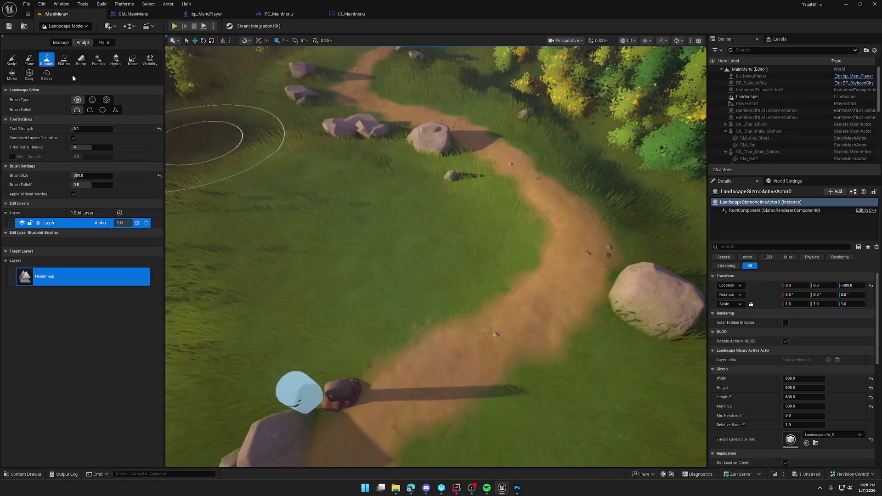
click(12, 61)
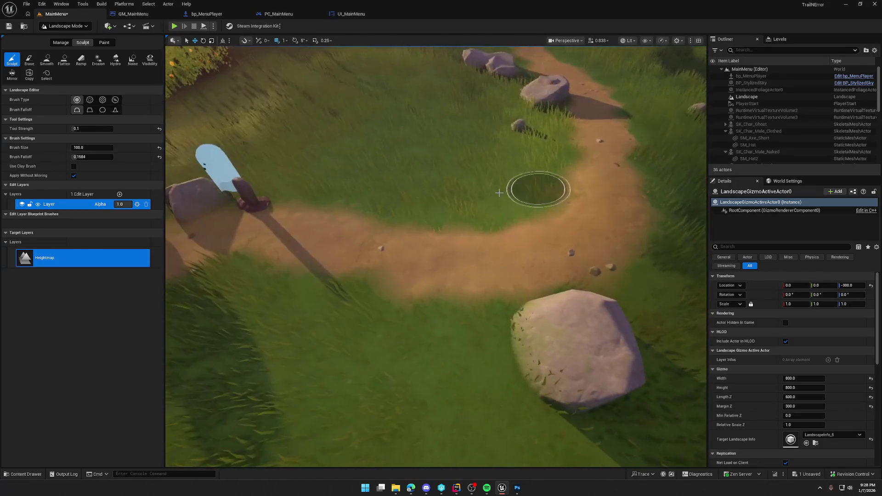
mouse_move(285, 248)
mouse_down()
mouse_move(503, 255)
mouse_move(556, 232)
mouse_move(615, 163)
mouse_up()
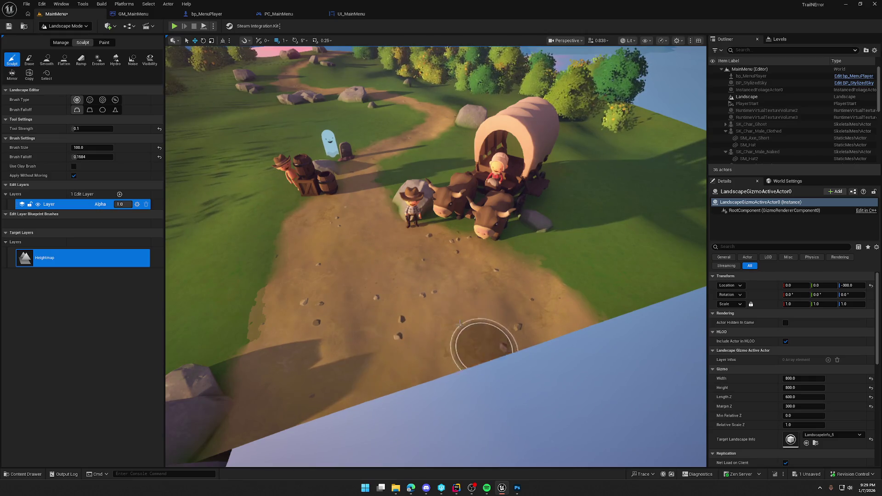
- Leave Landscape Mode and switch back to Selection Mode
scroll(476, 335, up, 3)
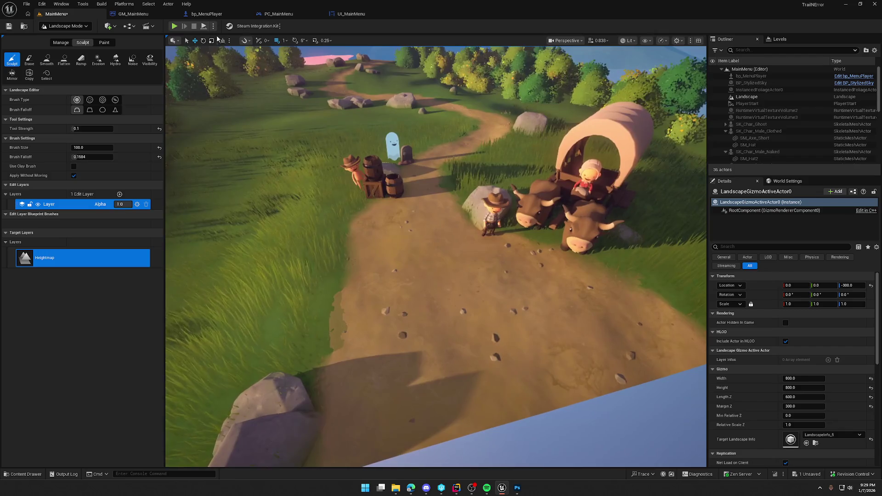
click(65, 25)
click(59, 36)
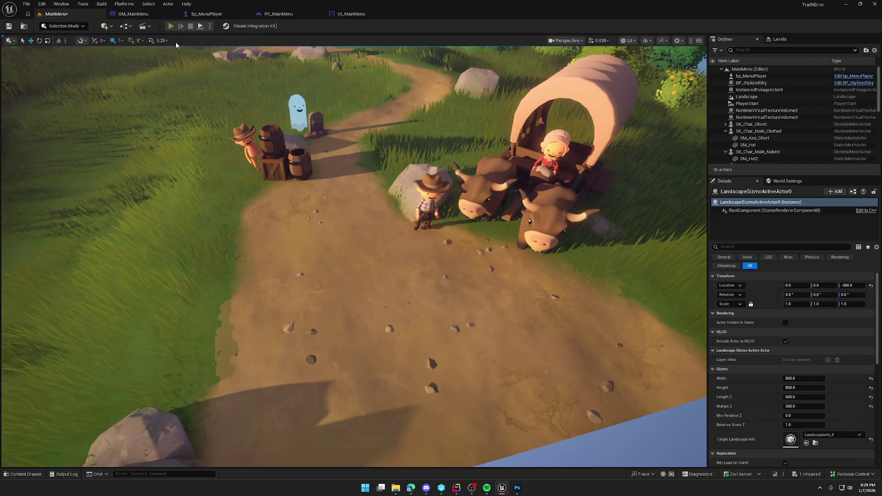
- Test-play the menu, stop it, then browse to the open barrel's asset in Art/Props
click(171, 26)
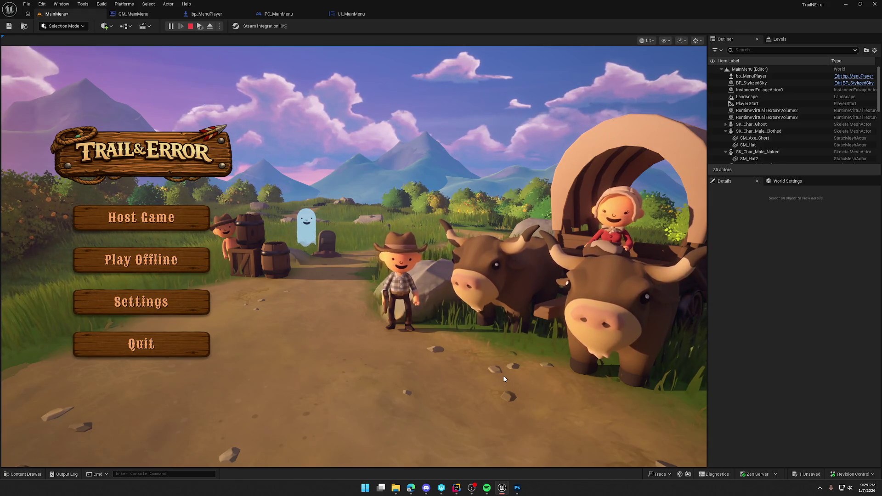
key(Escape)
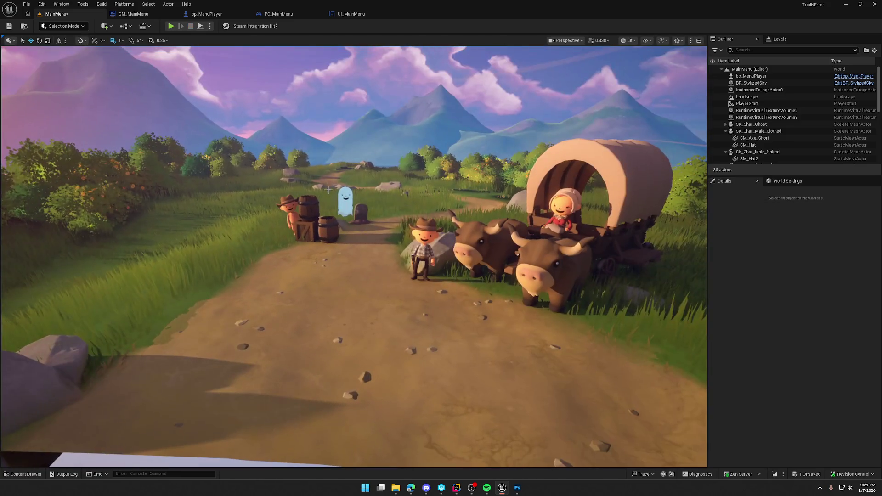
click(327, 227)
key(ctrl+b)
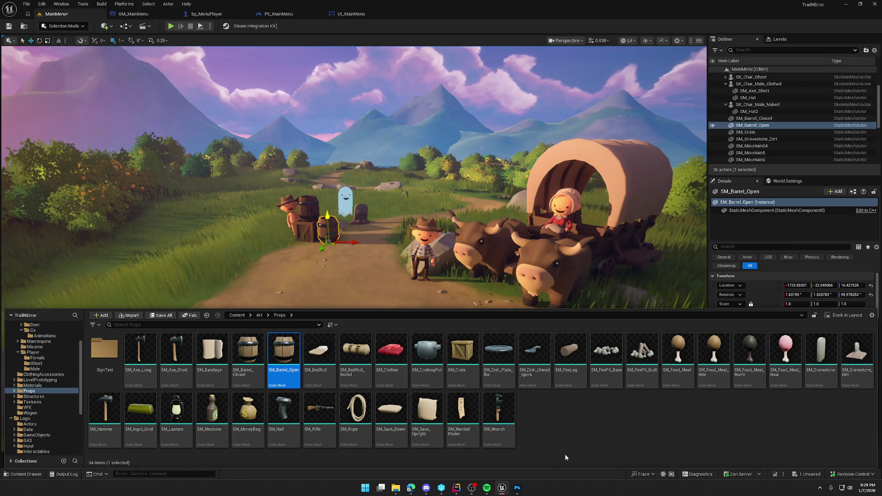
- Drag SM_Sign_Right from Structures into the scene beside the gravestone
key(Home)
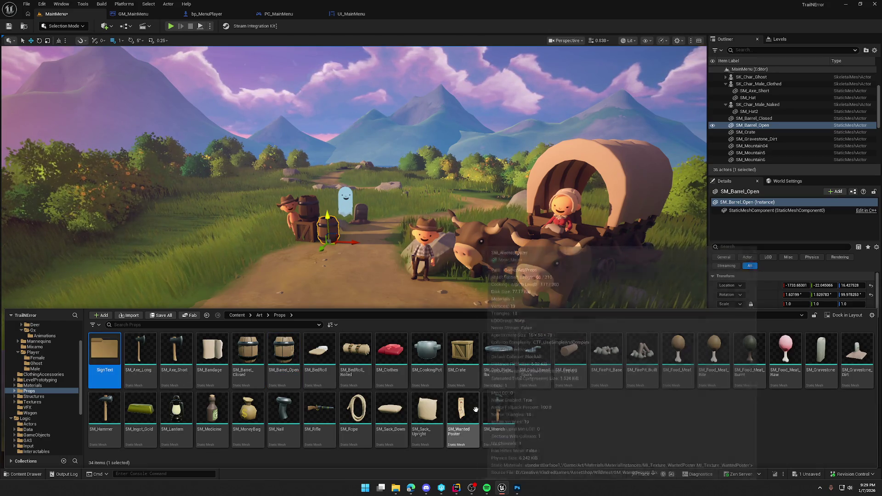
click(40, 396)
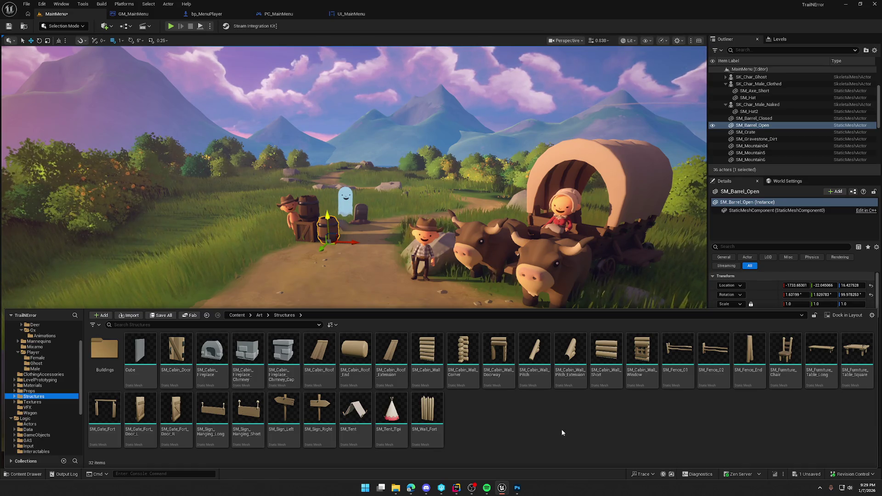
mouse_move(333, 408)
mouse_down()
mouse_move(319, 380)
mouse_move(324, 248)
mouse_move(375, 225)
mouse_up()
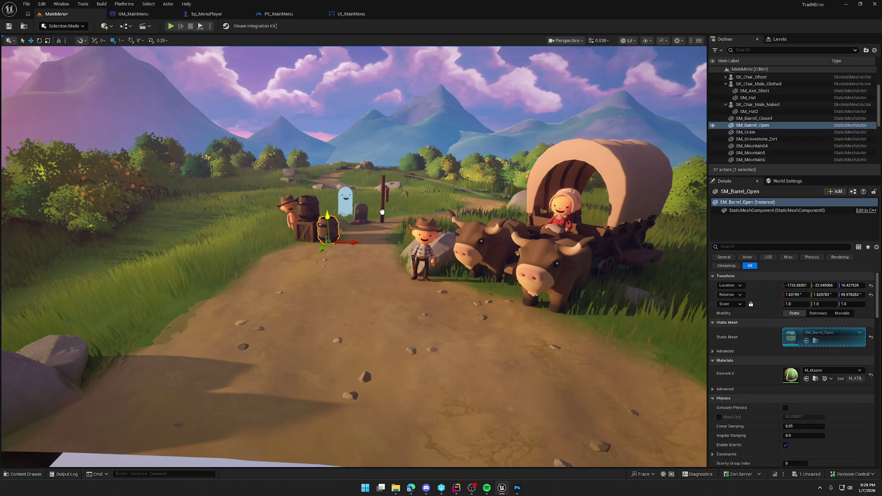
- Rotate the signpost and move it right next to the gravestone
click(382, 212)
key(e)
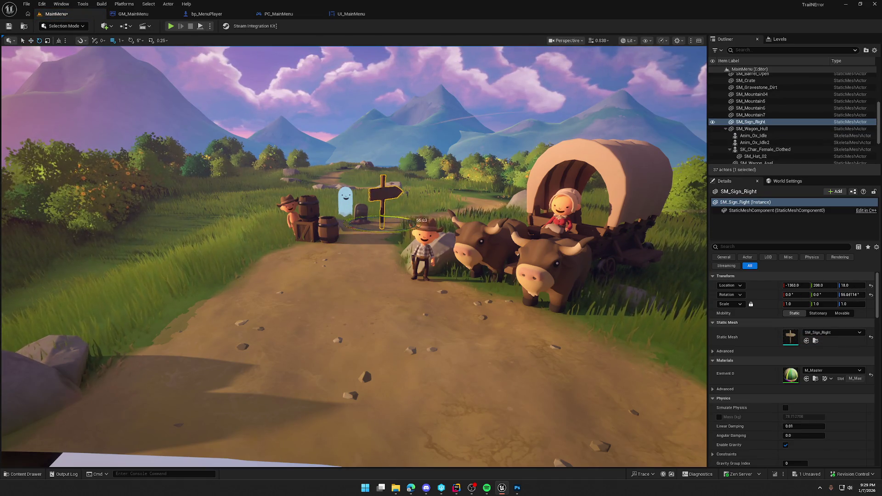
key(f)
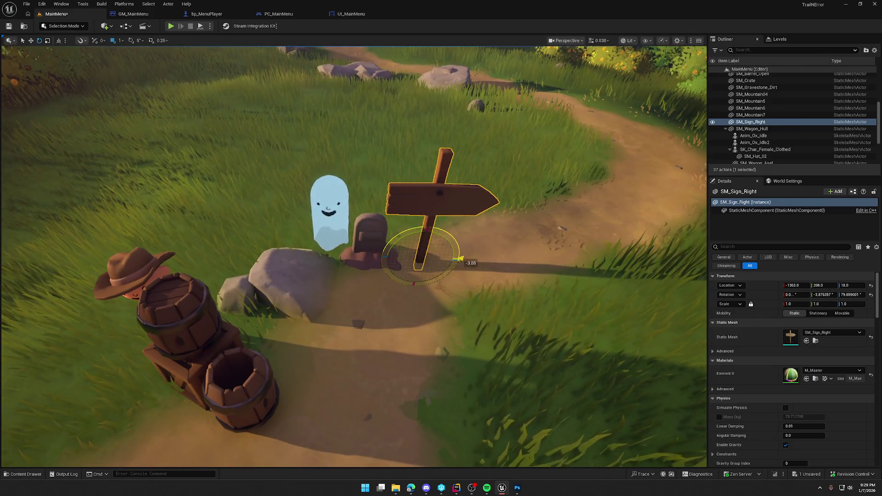
key(w)
drag(415, 257, 401, 242)
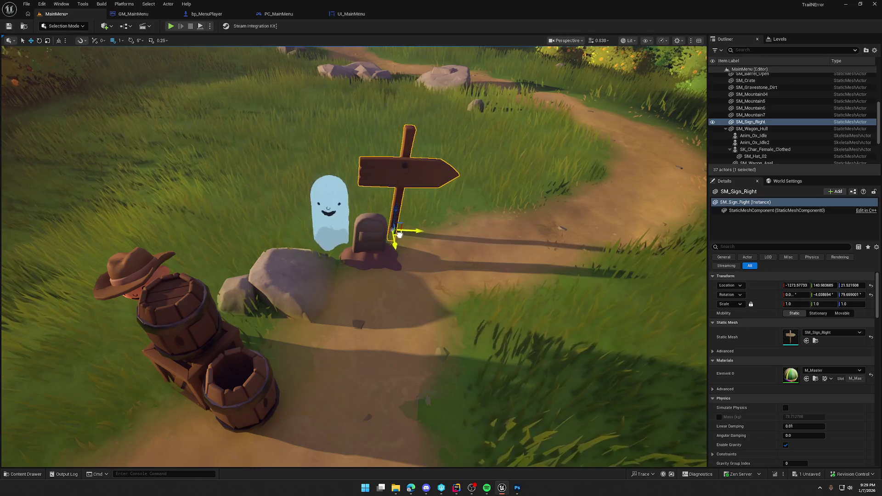
key(Escape)
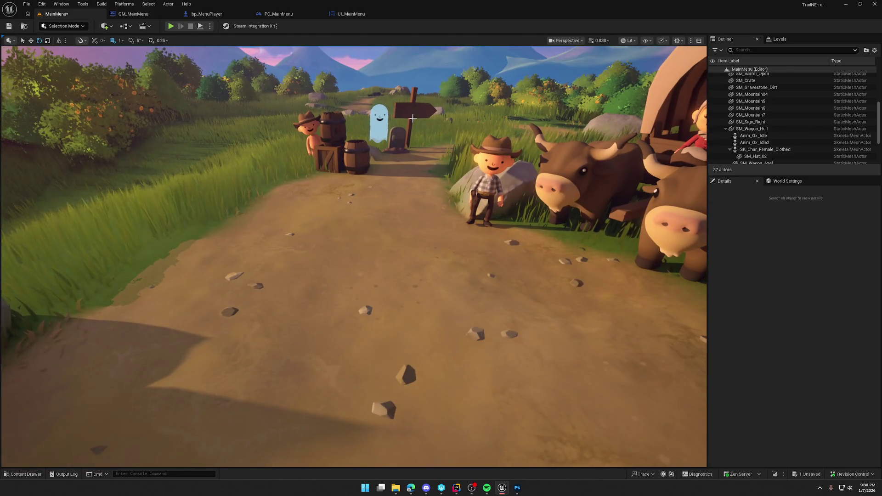
- Scale the signpost uniformly to 0.75
click(413, 119)
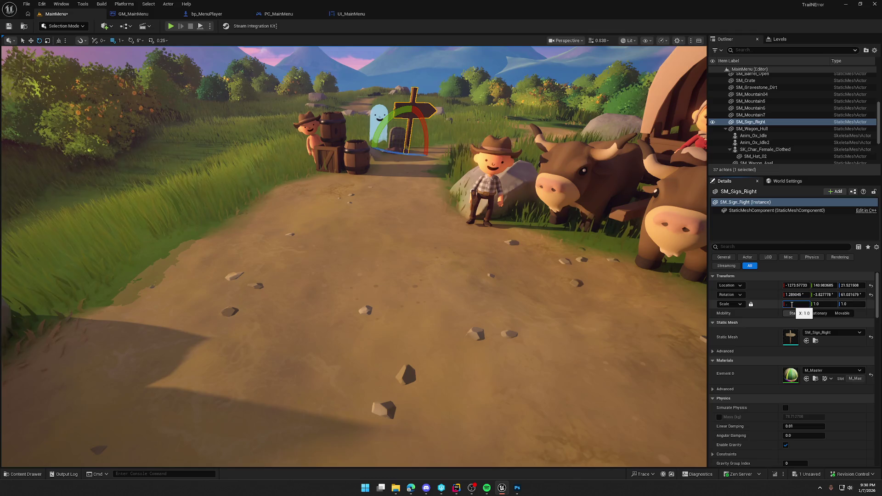
text(0.75)
key(Return)
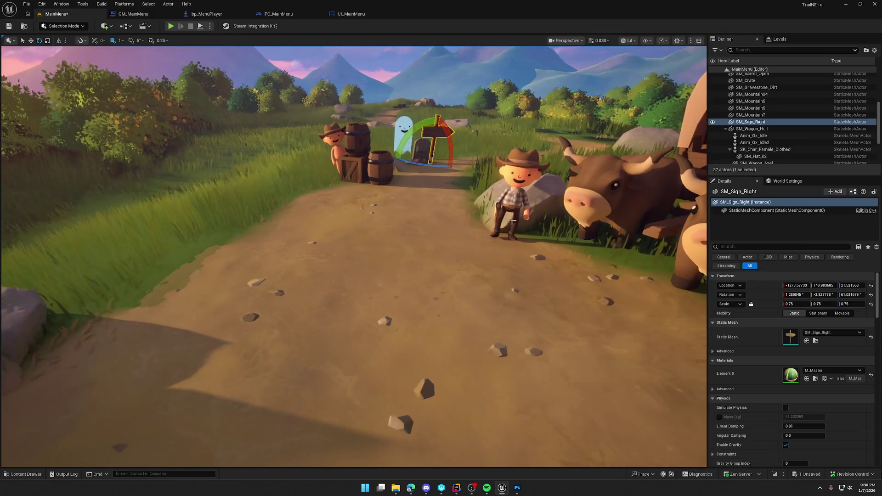
key(Escape)
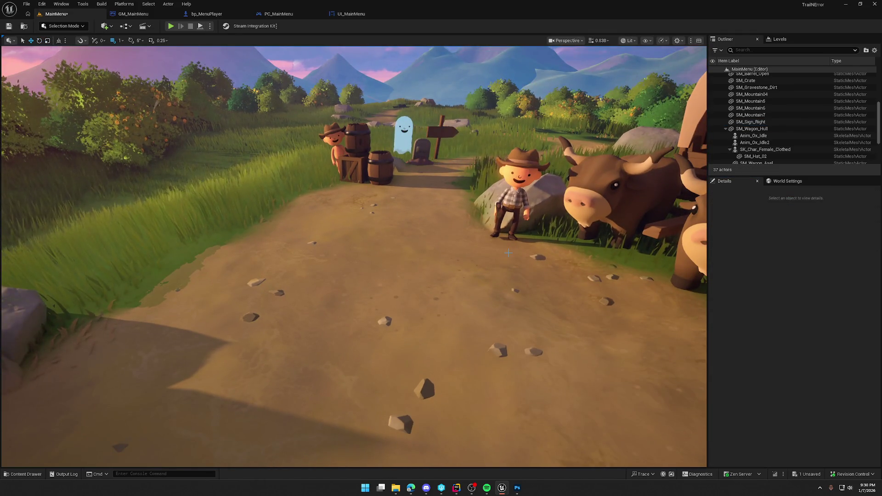
key(ctrl+space)
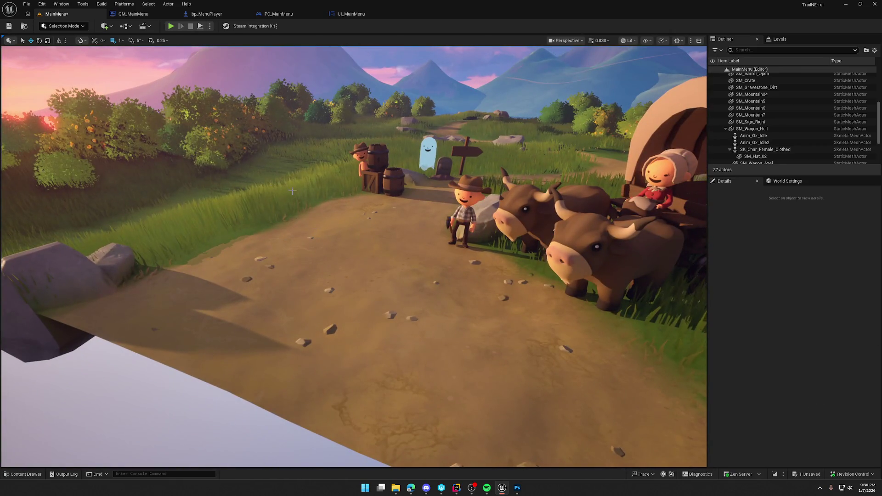
key(ctrl+space)
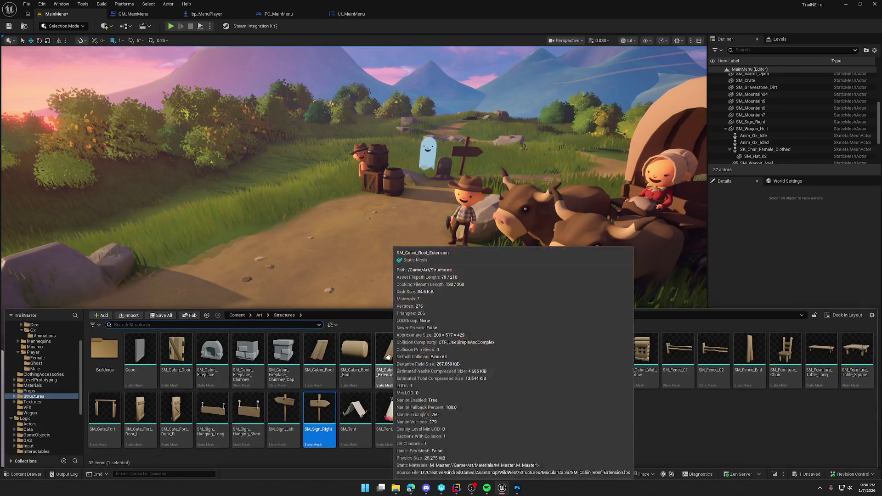
double_click(105, 350)
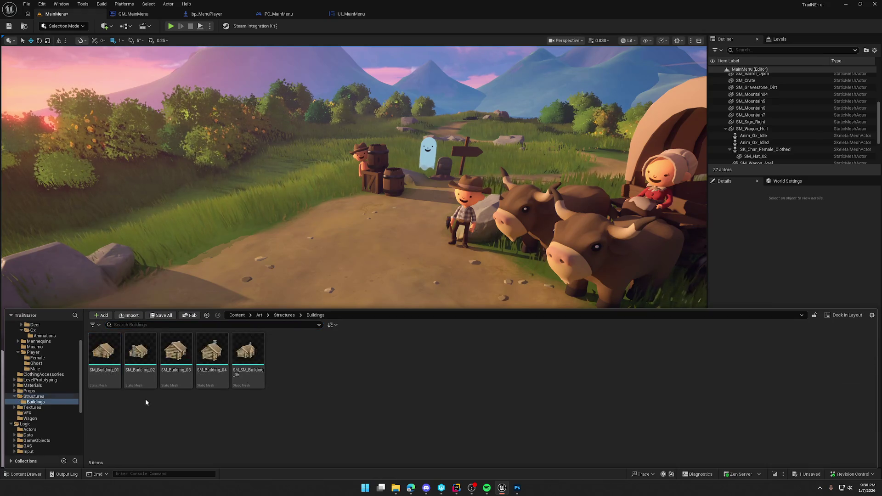
mouse_move(248, 361)
mouse_down()
mouse_move(291, 218)
mouse_move(255, 134)
mouse_move(284, 144)
mouse_move(296, 164)
mouse_move(328, 163)
mouse_move(320, 212)
mouse_up()
mouse_move(394, 239)
mouse_down()
mouse_move(395, 257)
mouse_move(394, 230)
mouse_move(395, 239)
mouse_move(414, 239)
mouse_move(414, 221)
mouse_move(413, 231)
mouse_up()
key(Delete)
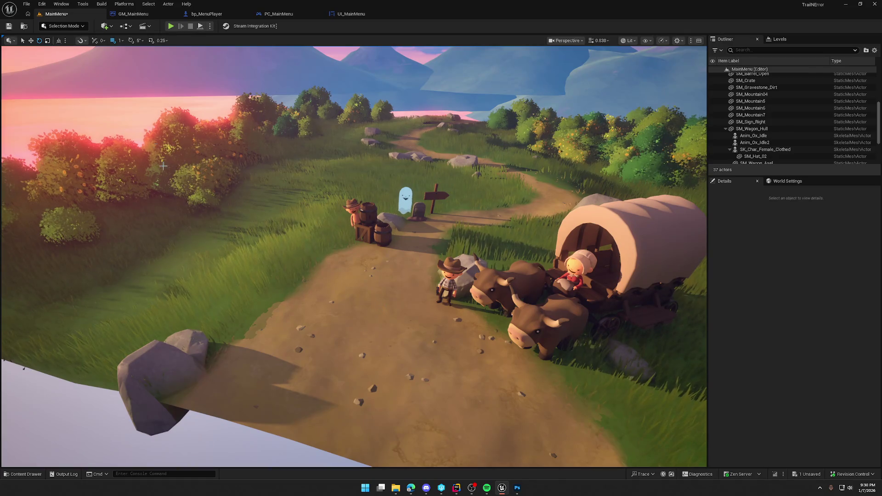
click(67, 27)
- Paint a Grass stroke near the foreground rock, cover it with the Dirt layer, then return to Selection Mode
click(72, 48)
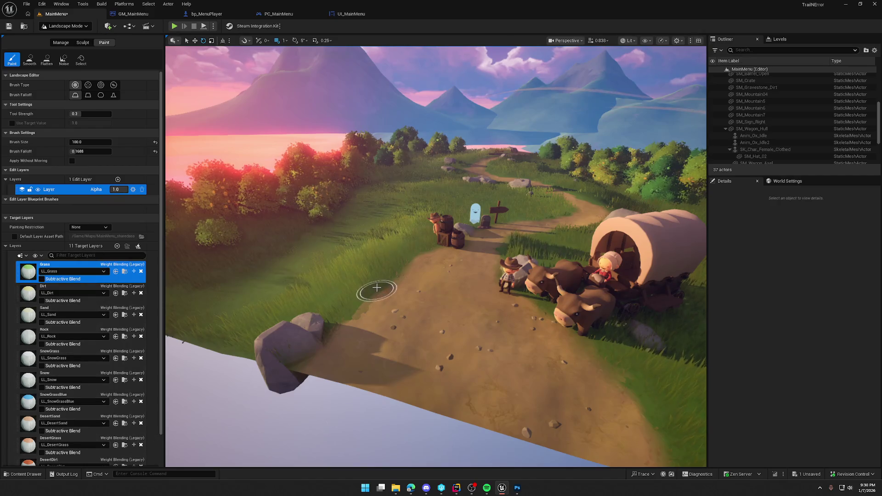
mouse_move(377, 272)
mouse_down()
mouse_move(397, 269)
mouse_move(365, 320)
mouse_up()
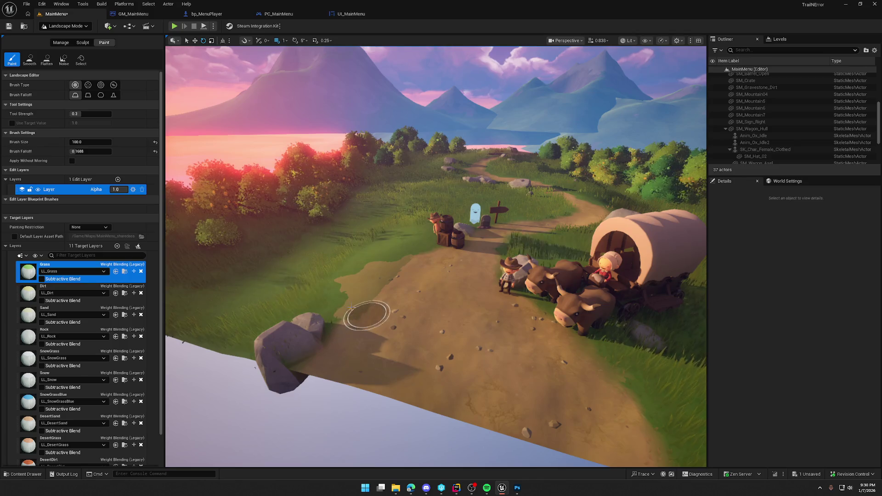
click(69, 289)
mouse_move(439, 313)
mouse_down()
mouse_move(344, 311)
mouse_move(405, 262)
mouse_up()
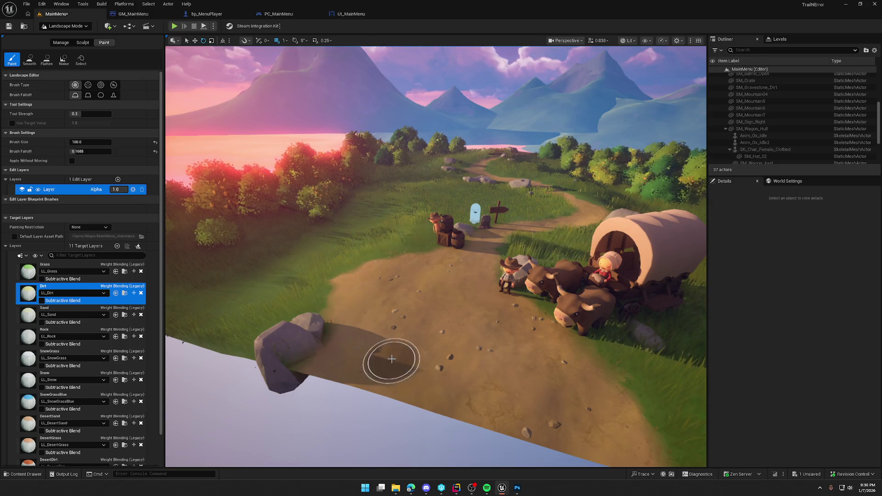
scroll(388, 360, up, 5)
scroll(350, 321, down, 2)
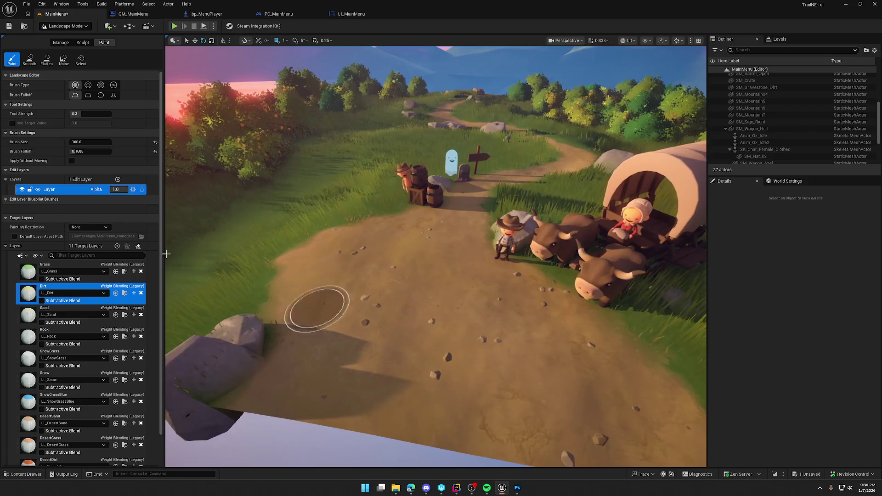
click(56, 26)
click(60, 38)
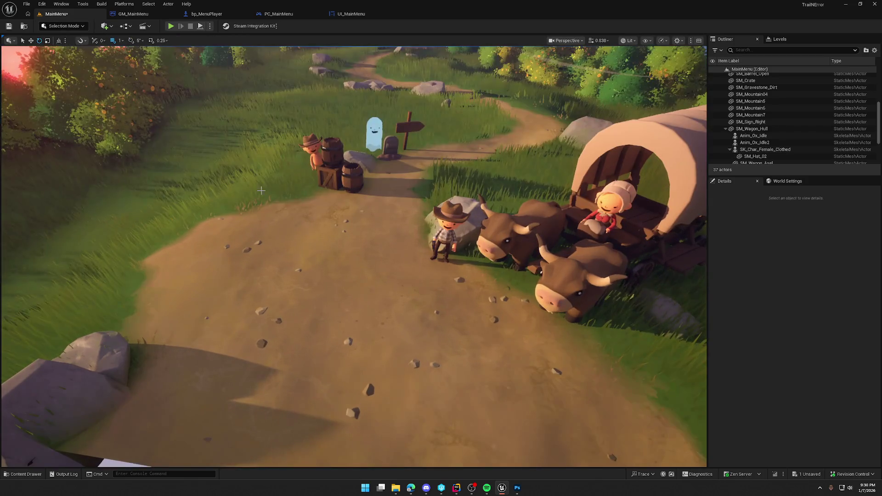
- Place SM_Tent from Structures on the left edge of the path and nudge it right
key(ctrl+space)
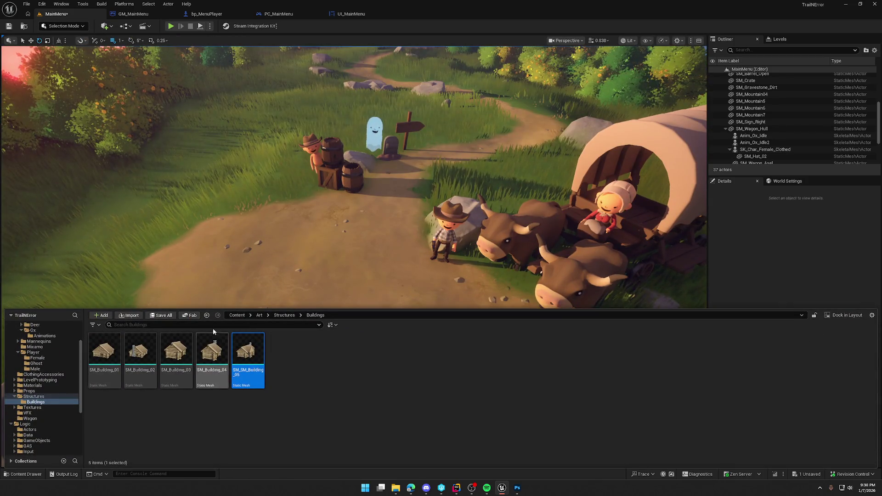
click(32, 397)
mouse_move(355, 416)
mouse_down()
mouse_move(261, 224)
mouse_move(225, 221)
mouse_move(274, 232)
mouse_move(258, 241)
mouse_up()
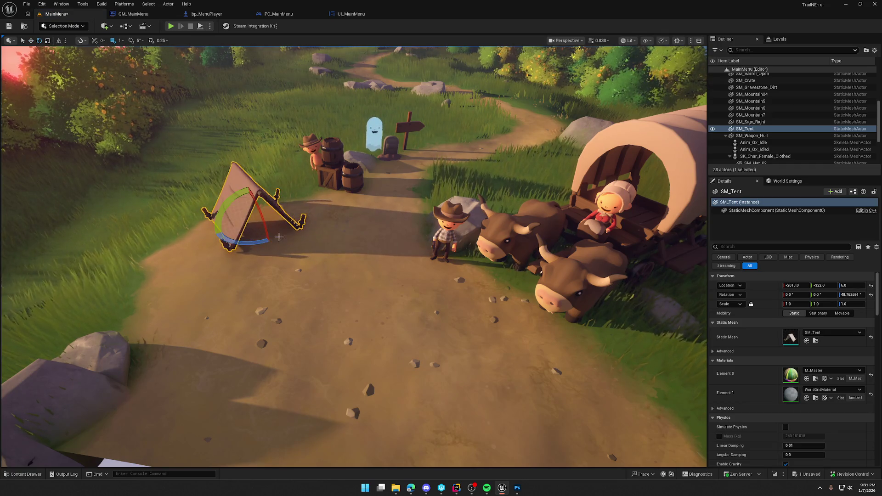
key(f)
mouse_move(345, 314)
mouse_down()
mouse_move(363, 312)
mouse_move(356, 307)
mouse_up()
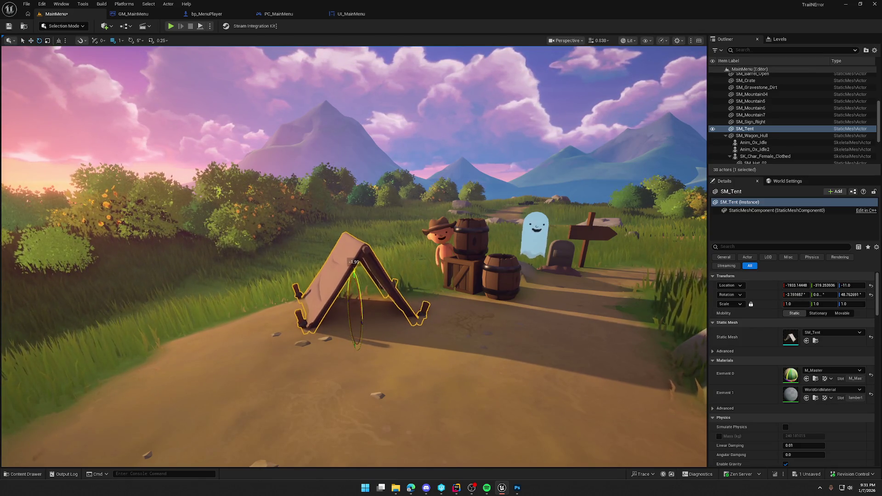
key(Escape)
- Move the tent toward the camera and sink it lower into the ground
mouse_move(351, 259)
mouse_down()
mouse_move(351, 271)
mouse_move(351, 258)
mouse_up()
click(353, 258)
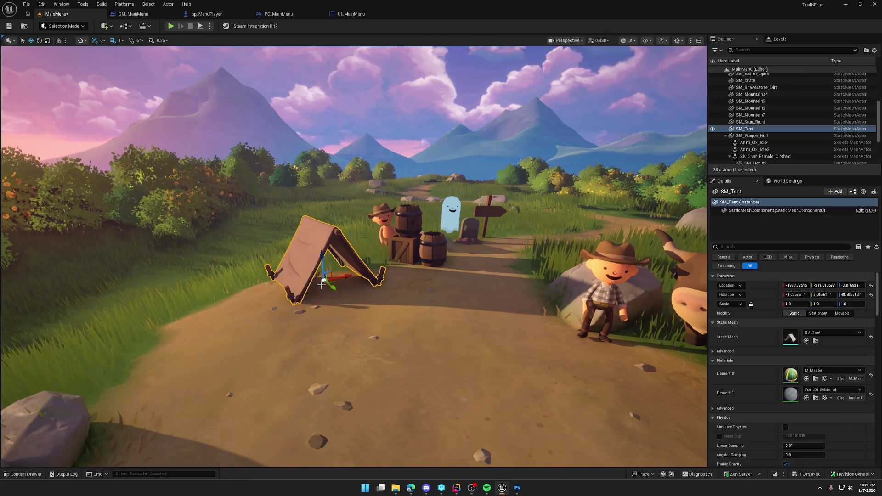
mouse_move(311, 274)
mouse_down()
mouse_move(251, 323)
mouse_move(279, 295)
mouse_up()
key(Escape)
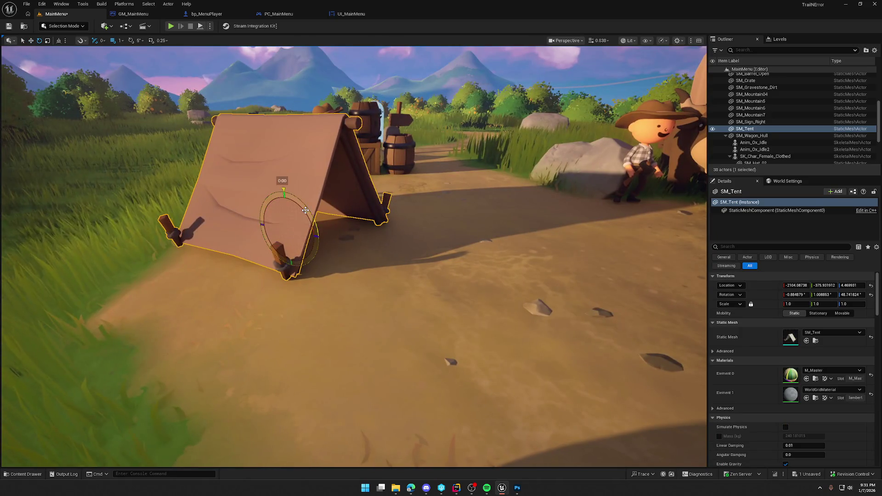
drag(291, 207, 287, 211)
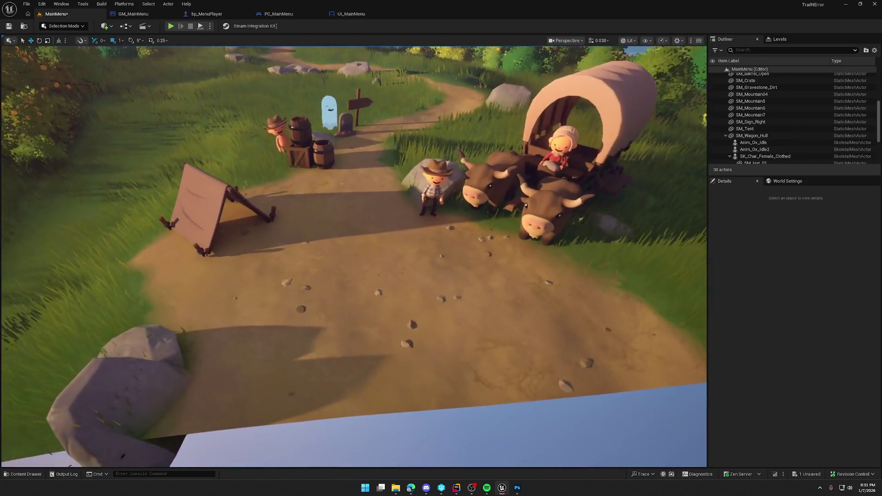
key(ctrl+space)
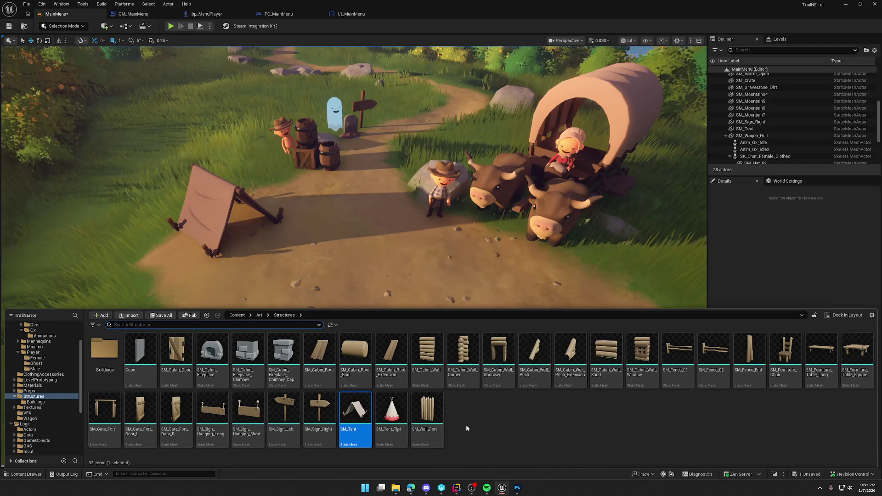
- Place SM_FirePit_Built from Props beside the tent and play the game to preview the menu
click(30, 391)
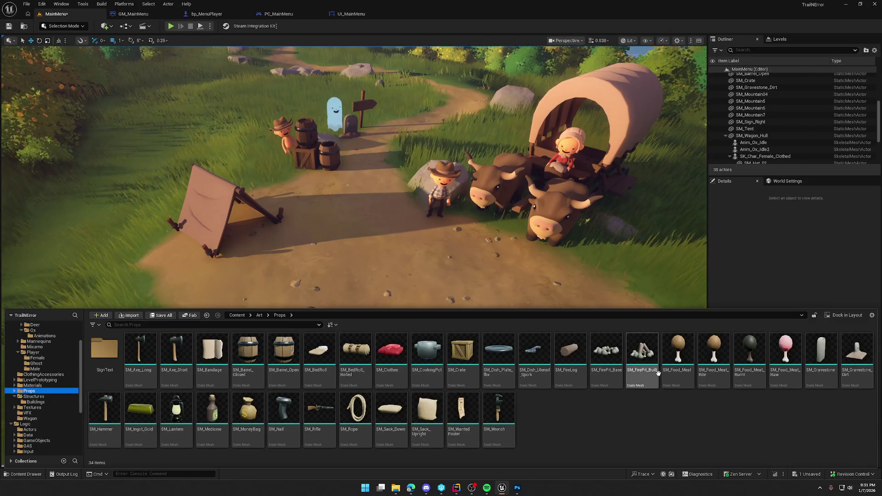
mouse_move(641, 363)
mouse_down()
mouse_move(338, 222)
mouse_move(297, 193)
mouse_up()
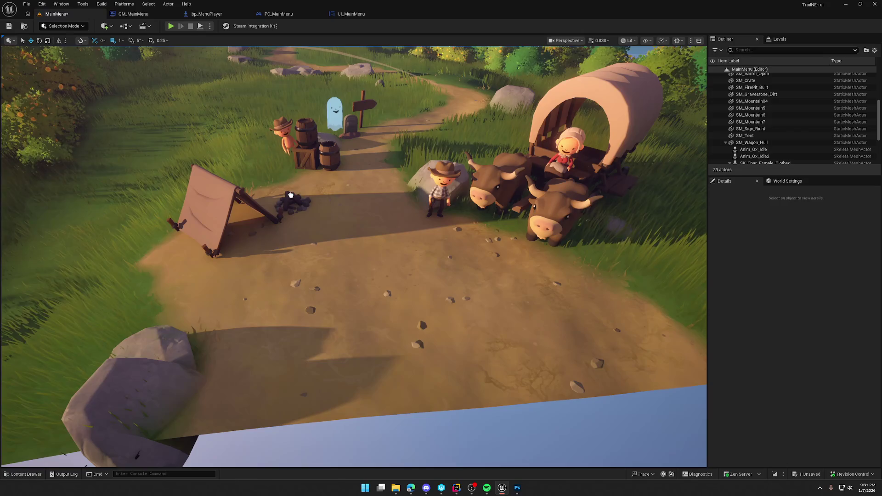
key(ctrl+space)
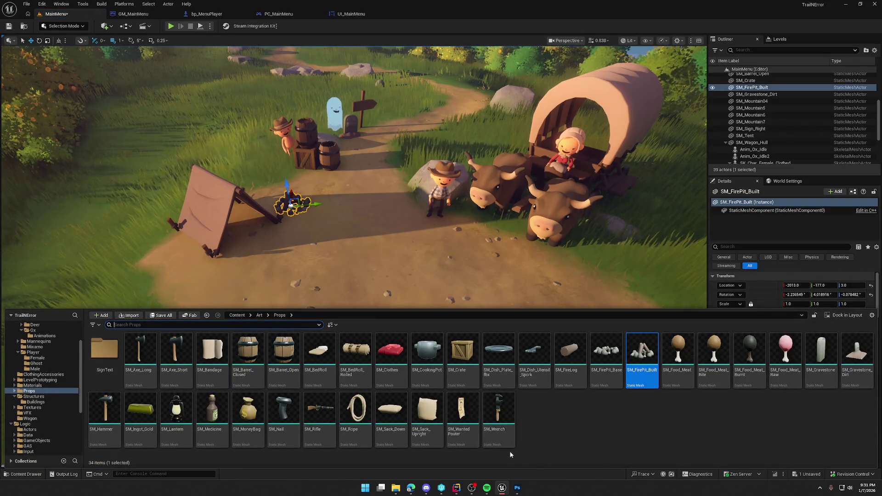
mouse_move(463, 415)
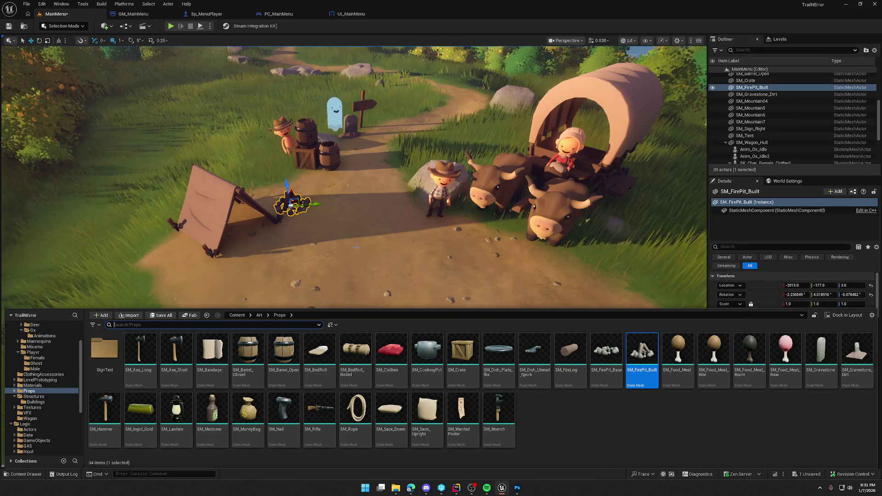
click(176, 23)
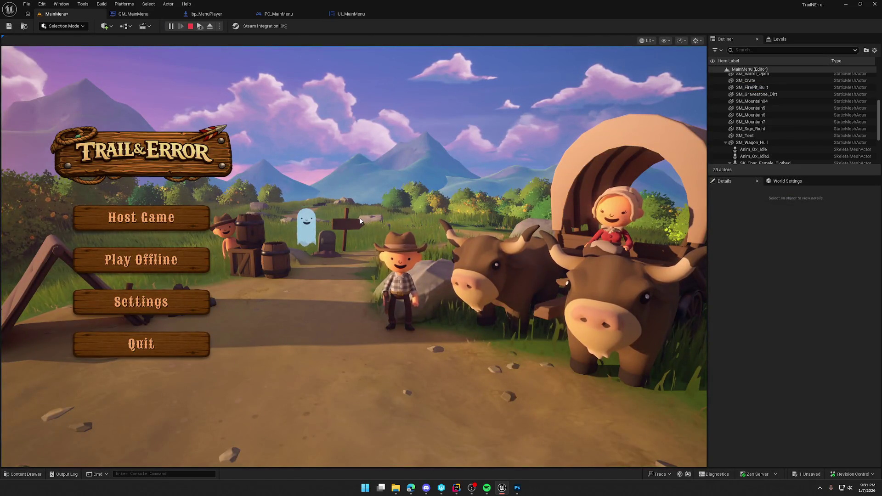
- Test-move the tent and fire pit toward the camera, undo it, and preview the menu again
key(Escape)
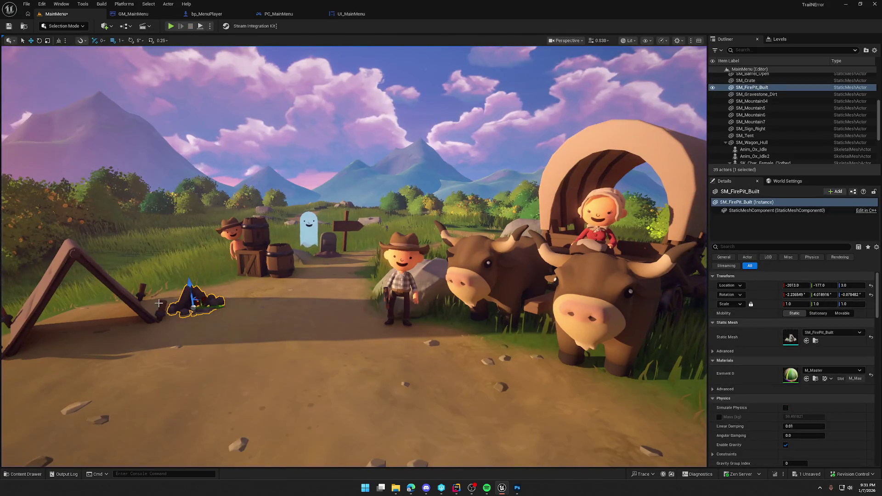
ctrl+click(128, 298)
mouse_move(85, 323)
mouse_down()
mouse_move(102, 321)
mouse_move(73, 337)
mouse_up()
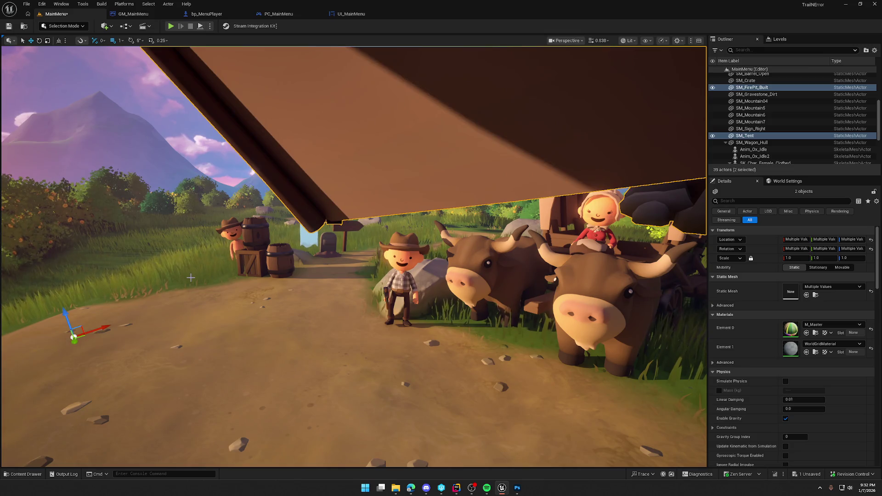
key(ctrl+z)
mouse_move(191, 277)
mouse_down()
mouse_move(270, 194)
mouse_move(308, 188)
mouse_move(311, 177)
mouse_up()
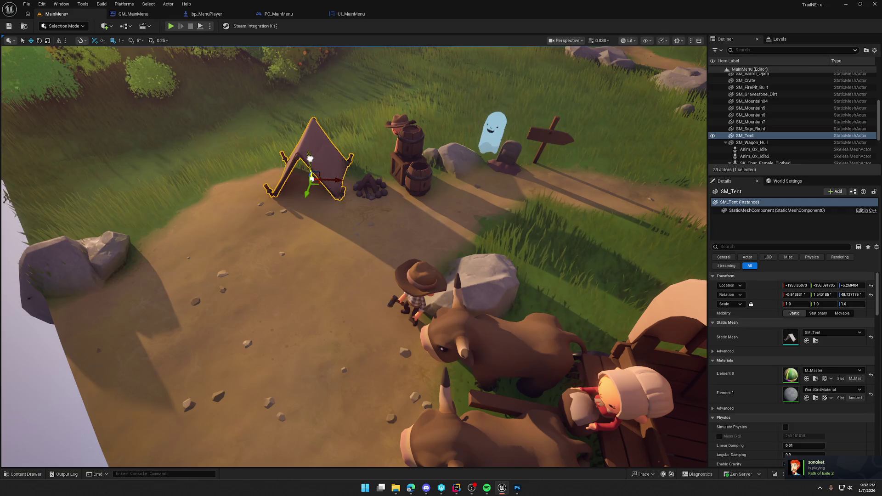
key(Escape)
click(174, 26)
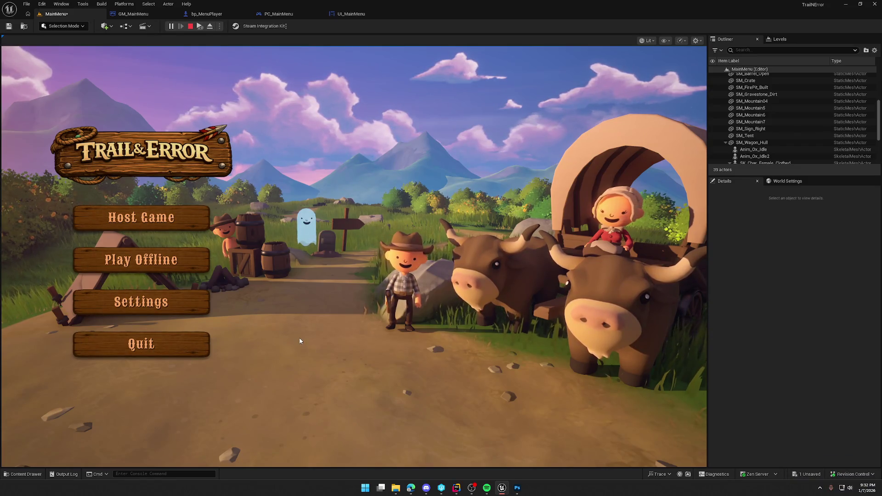
key(Escape)
- Rotate SM_Tent to about 24° yaw toward the camera and bring up the Art/Props folder
click(120, 276)
key(e)
drag(169, 303, 202, 290)
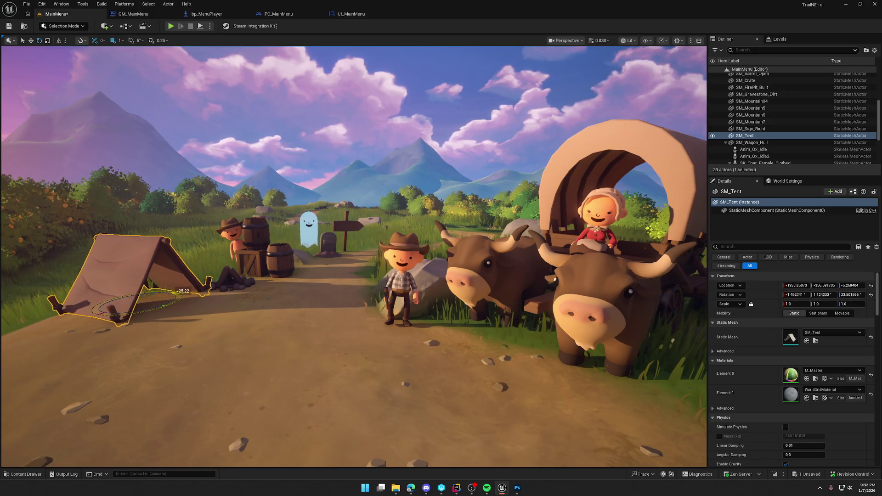
key(Escape)
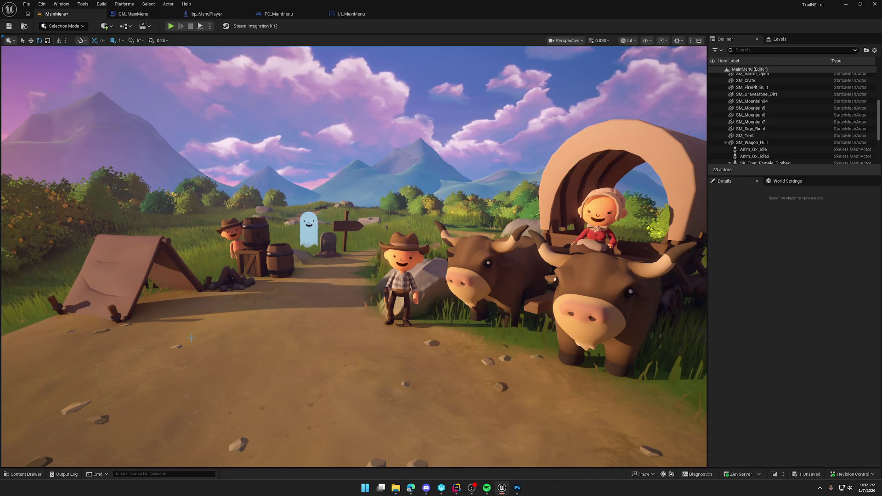
key(ctrl+space)
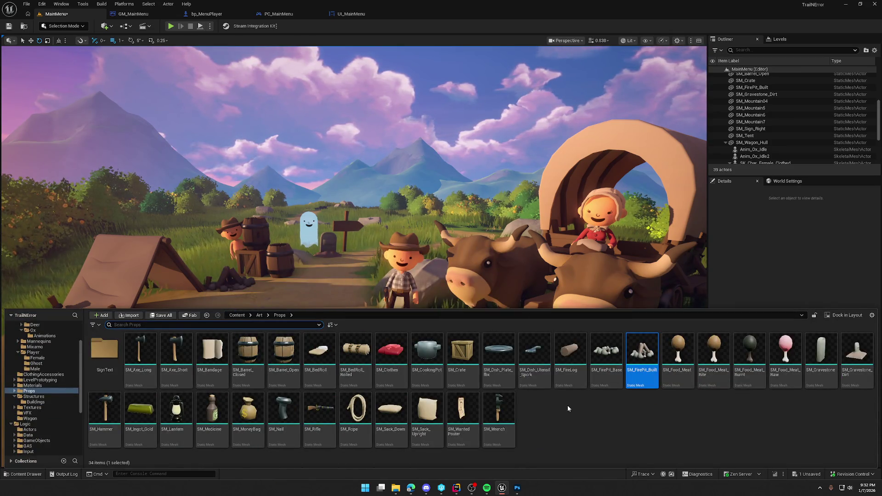
- Place a money bag beside the tent and settle it onto the ground
mouse_move(248, 409)
mouse_down()
mouse_move(64, 327)
mouse_move(62, 296)
mouse_move(94, 296)
mouse_up()
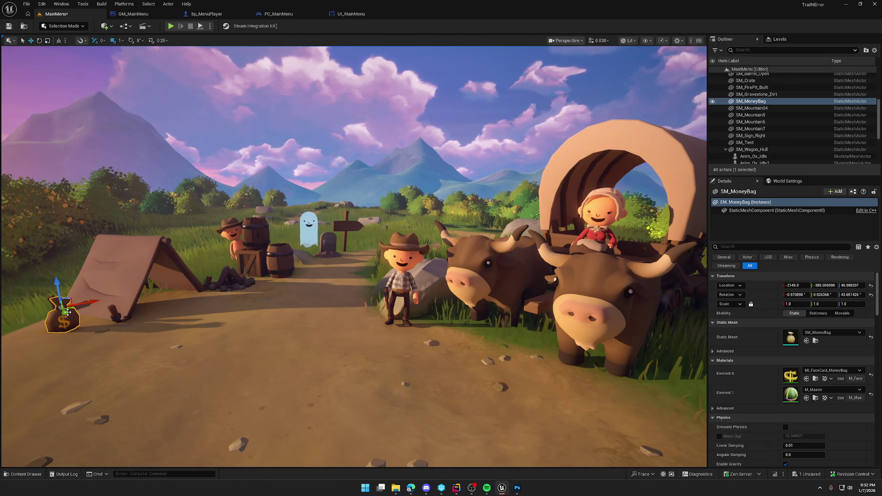
drag(72, 308, 70, 301)
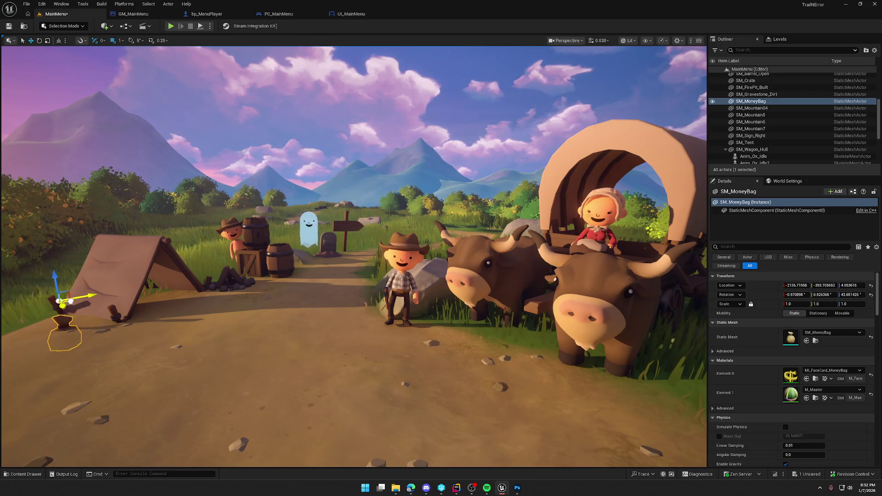
key(f)
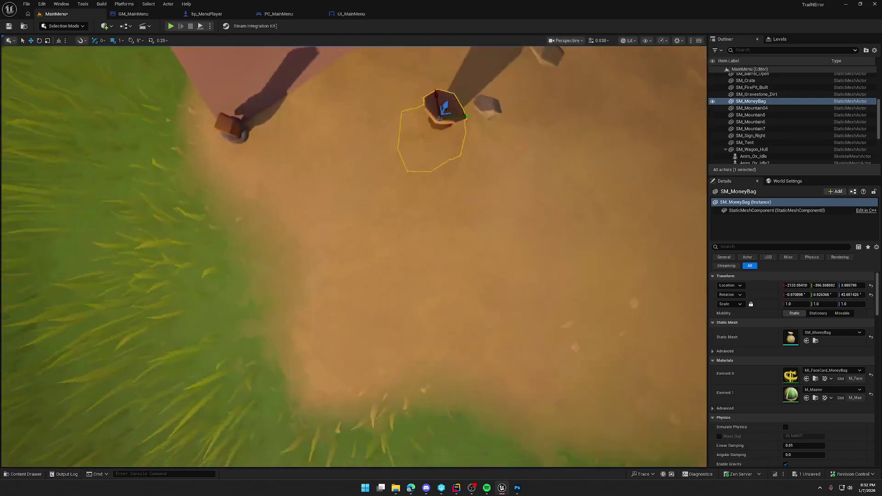
mouse_move(352, 185)
mouse_down()
mouse_move(259, 183)
mouse_move(255, 174)
mouse_move(367, 133)
mouse_up()
drag(353, 189, 352, 179)
key(Escape)
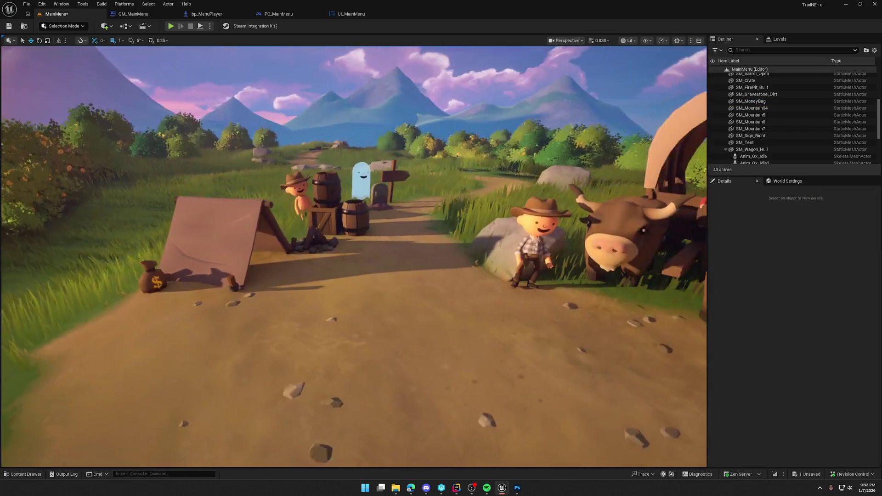
- Add a rolled bedroll (SM_BedRoll_Rolled) in front of the tent and rotate it
key(ctrl+space)
mouse_move(356, 360)
mouse_down()
mouse_move(206, 292)
mouse_move(142, 315)
mouse_move(174, 288)
mouse_up()
key(e)
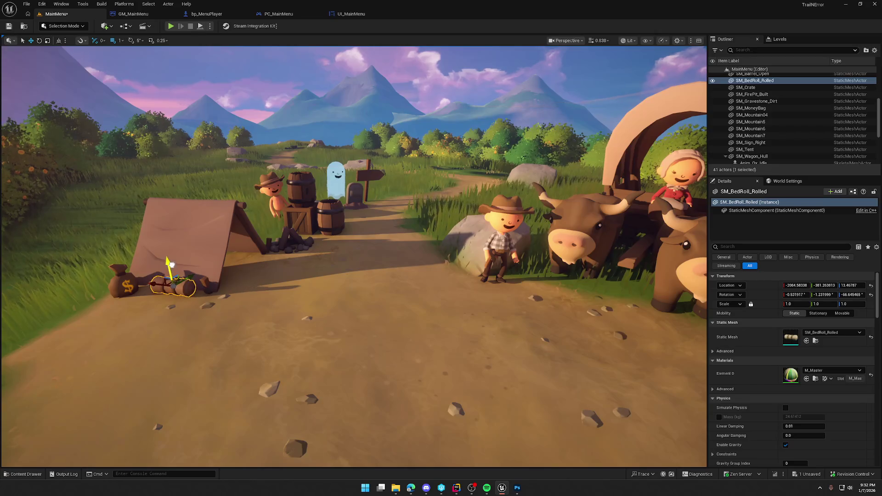
key(Escape)
click(189, 278)
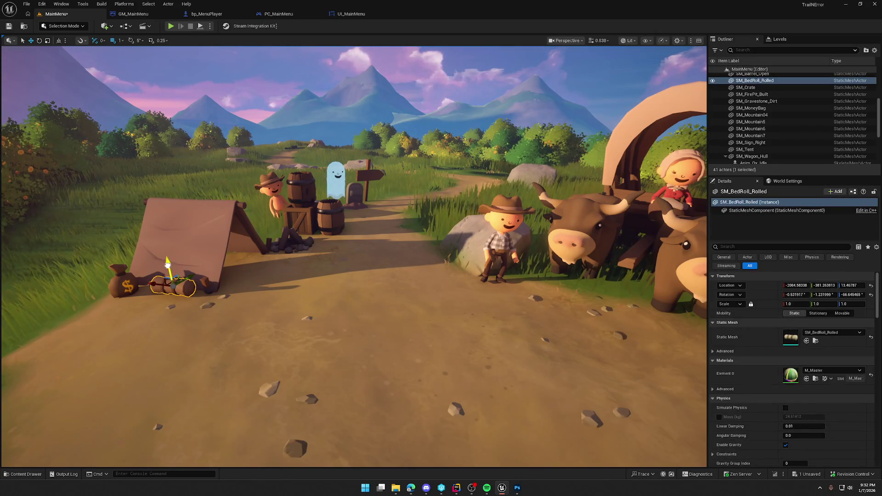
key(Escape)
key(ctrl+space)
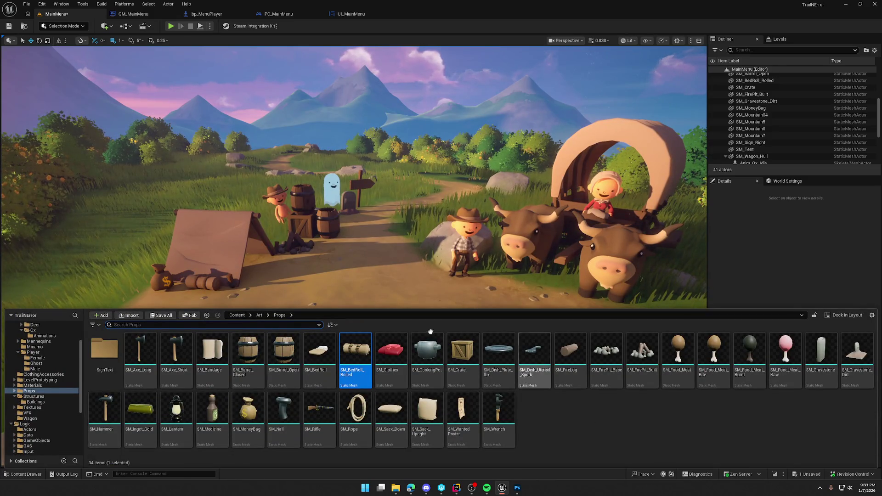
- Move the fire pit to the path edge near the money bag
click(305, 248)
mouse_move(293, 248)
mouse_down()
mouse_move(163, 311)
mouse_move(144, 309)
mouse_move(149, 317)
mouse_up()
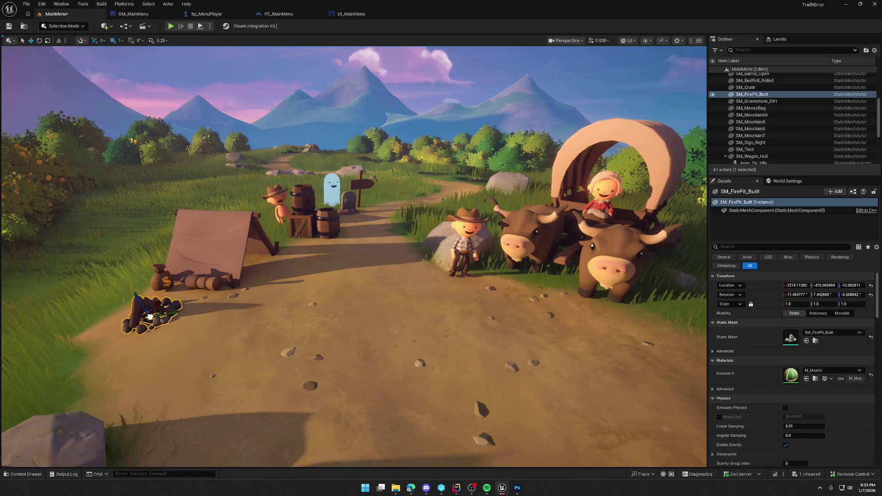
key(Escape)
key(ctrl+space)
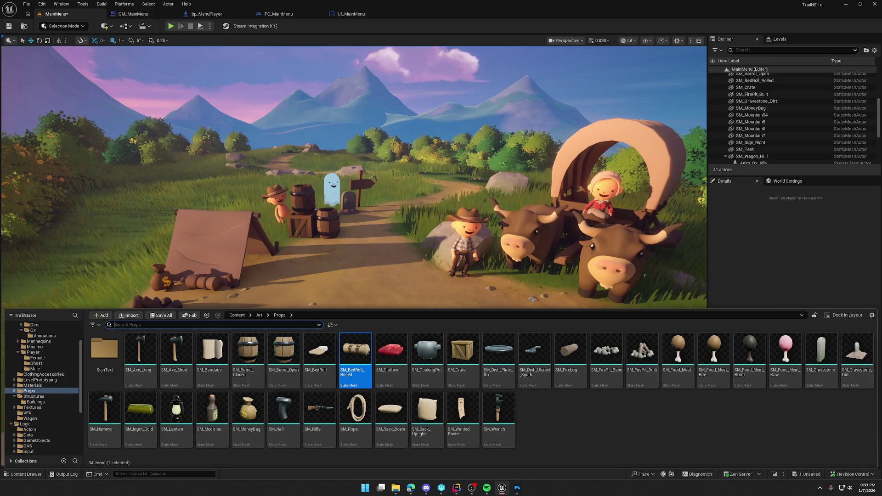
- Turn the cowboy character about 5 degrees
click(467, 250)
drag(477, 283, 500, 276)
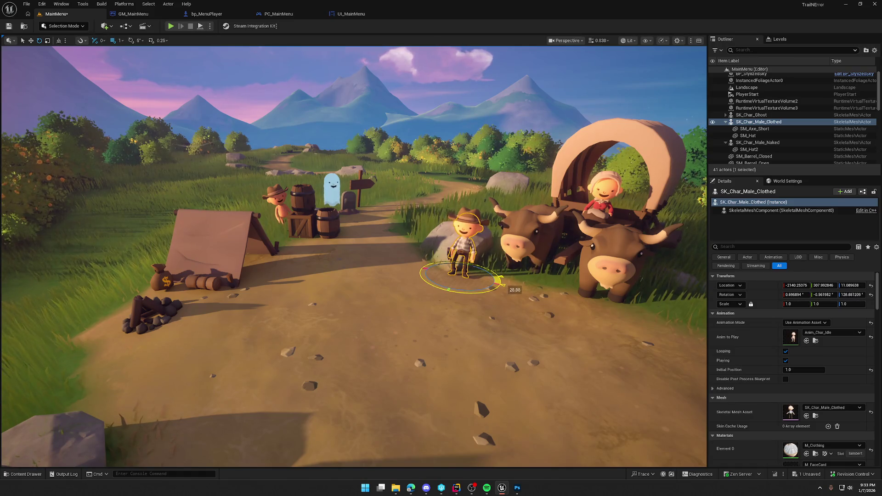
key(Escape)
key(ctrl+space)
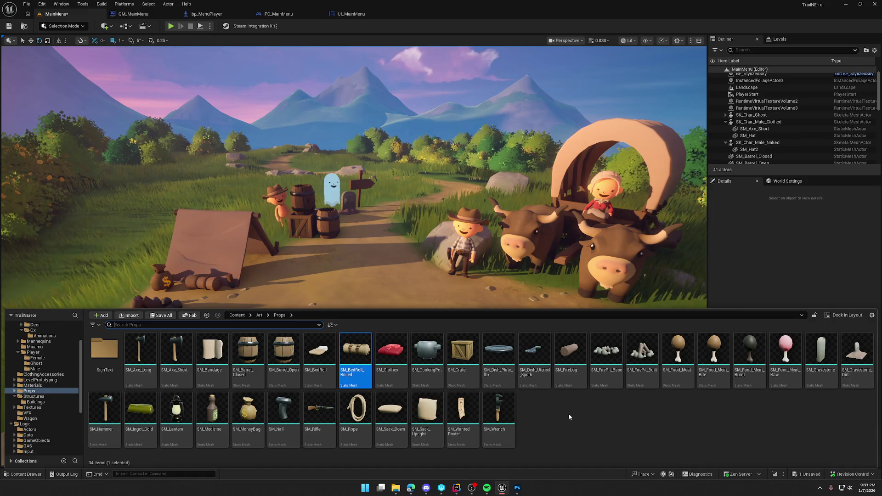
- Place a flat SM_BedRoll by the tent, rotated about 22 degrees
click(319, 351)
mouse_move(316, 320)
mouse_down()
mouse_move(266, 273)
mouse_move(263, 256)
mouse_move(236, 258)
mouse_move(285, 260)
mouse_move(263, 267)
mouse_up()
key(Escape)
drag(372, 323, 336, 290)
click(324, 328)
mouse_move(324, 327)
mouse_down()
mouse_move(335, 310)
mouse_move(334, 335)
mouse_move(349, 363)
mouse_move(340, 368)
mouse_move(340, 391)
mouse_up()
key(w)
key(Escape)
- Add the SM_Sack_Down sack to the camp and start a menu preview
key(ctrl+space)
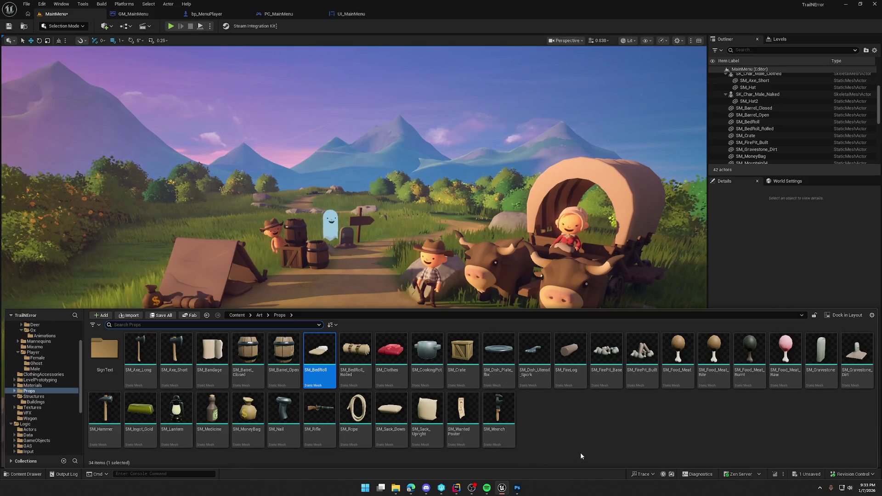
drag(393, 416, 335, 299)
key(alt+p)
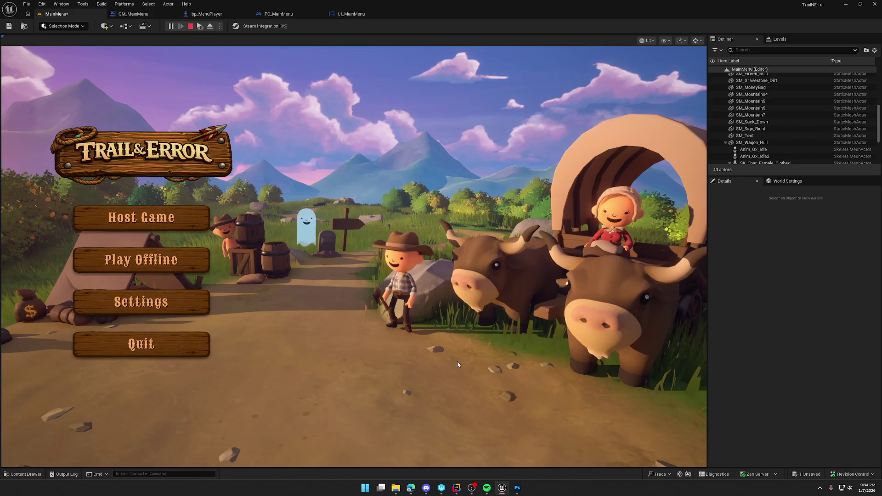
- Turn the cowboy slightly further and run another main menu play test
key(Escape)
click(400, 280)
key(e)
drag(436, 334, 439, 332)
key(Escape)
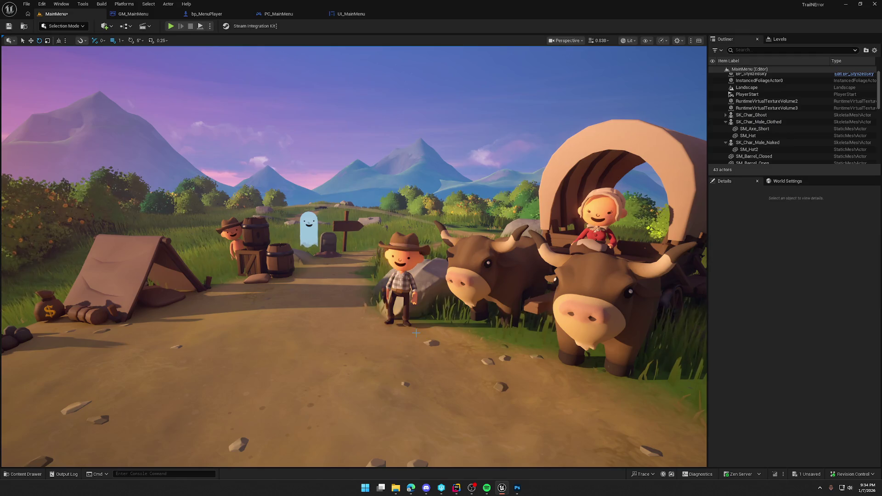
click(171, 26)
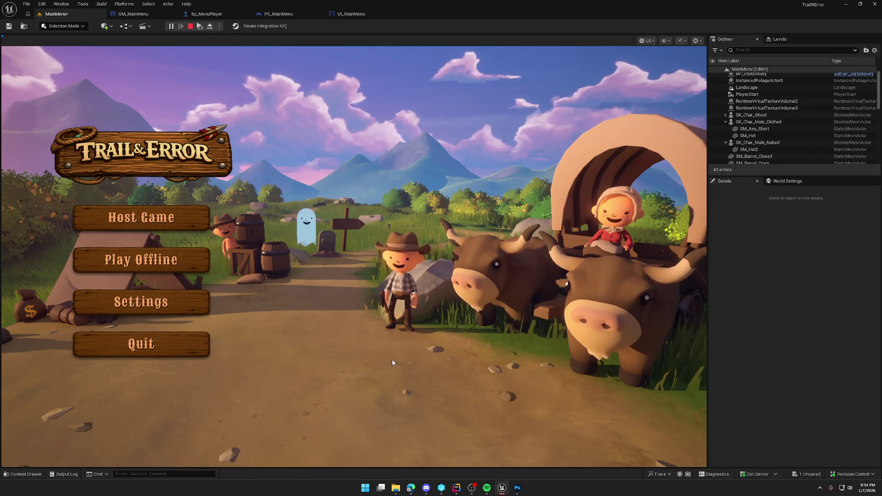
key(Escape)
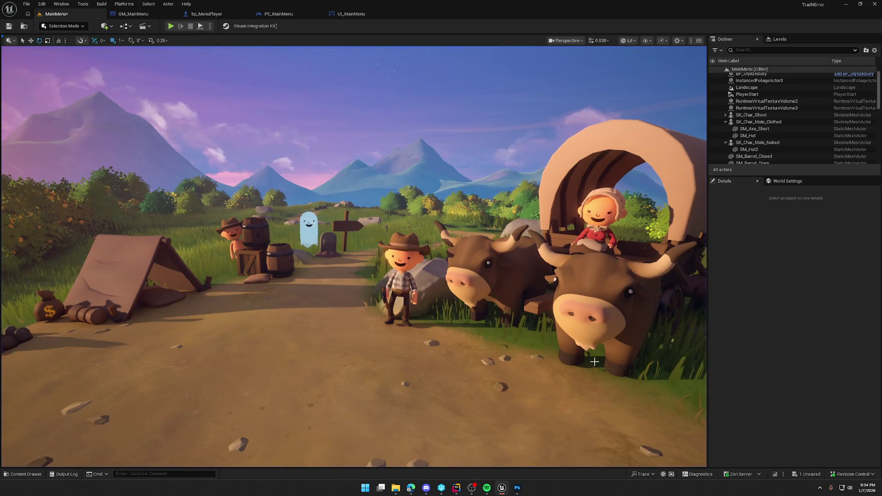
click(76, 26)
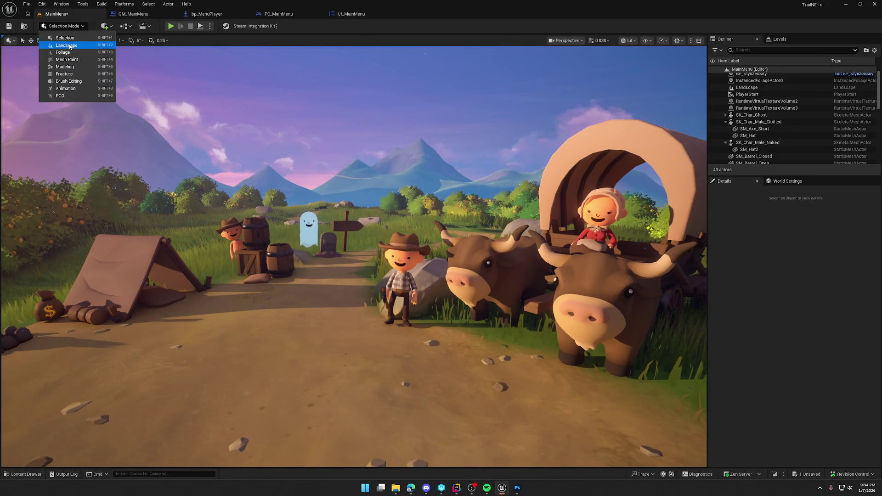
- In Landscape Mode, paint the Dirt layer over the grass beside the oxen
click(65, 41)
click(65, 271)
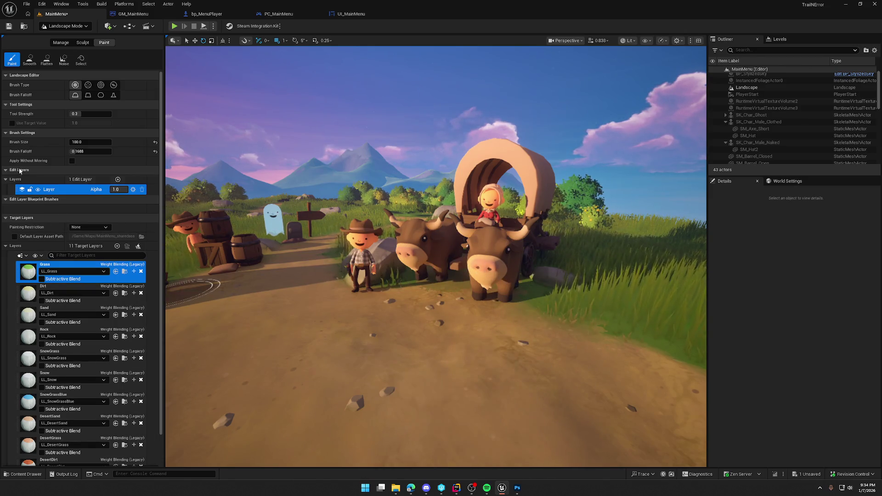
click(64, 292)
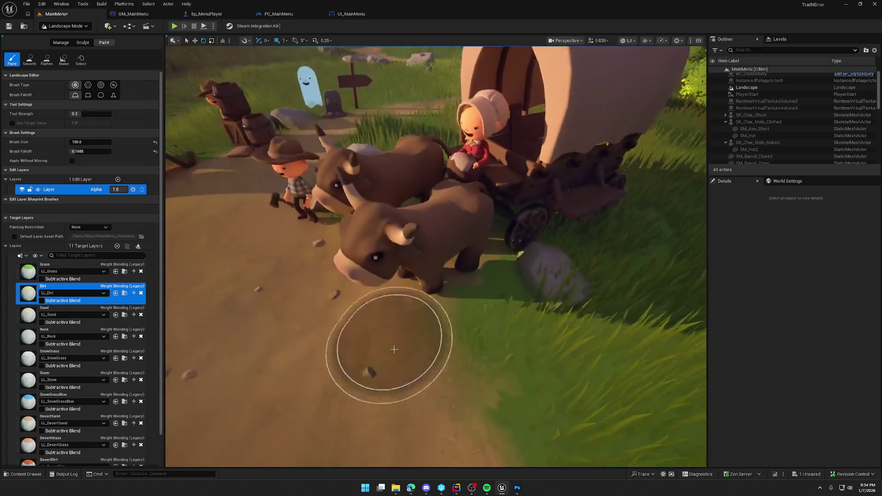
mouse_move(393, 349)
mouse_down()
mouse_move(472, 324)
mouse_move(482, 275)
mouse_up()
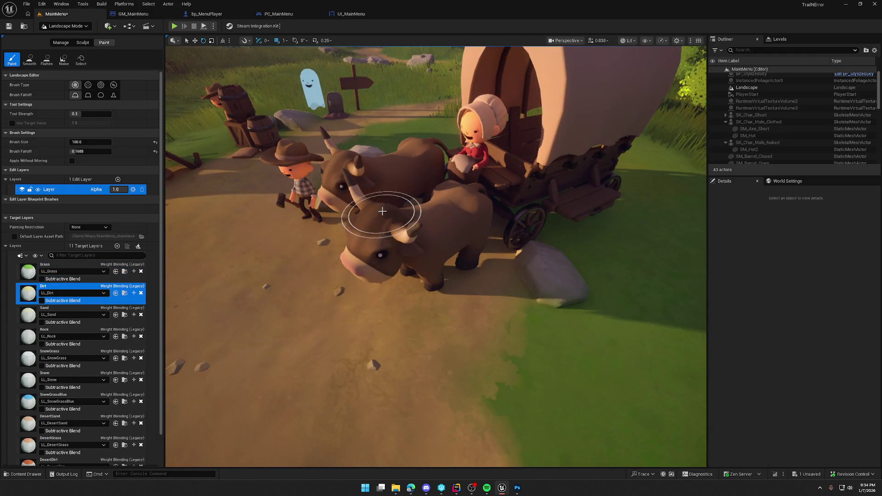
scroll(458, 354, up, 5)
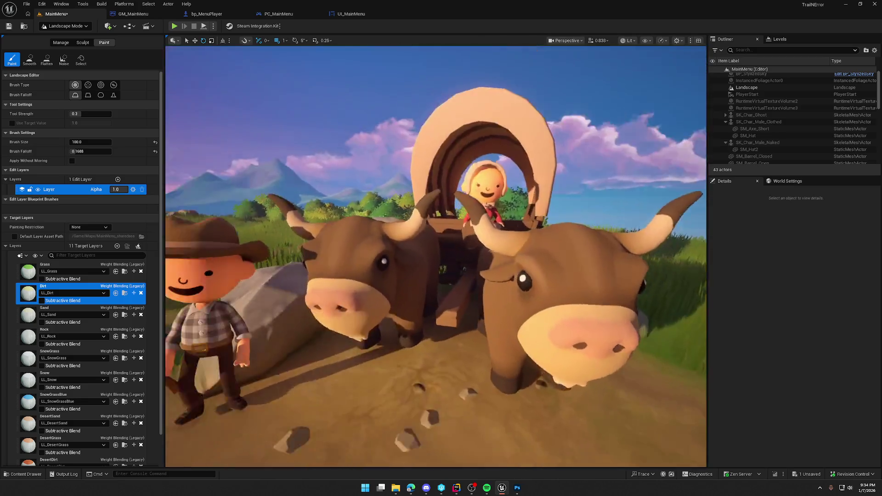
scroll(436, 256, down, 5)
- Return to Selection Mode, run a quick menu play test, and select the left ox
click(64, 25)
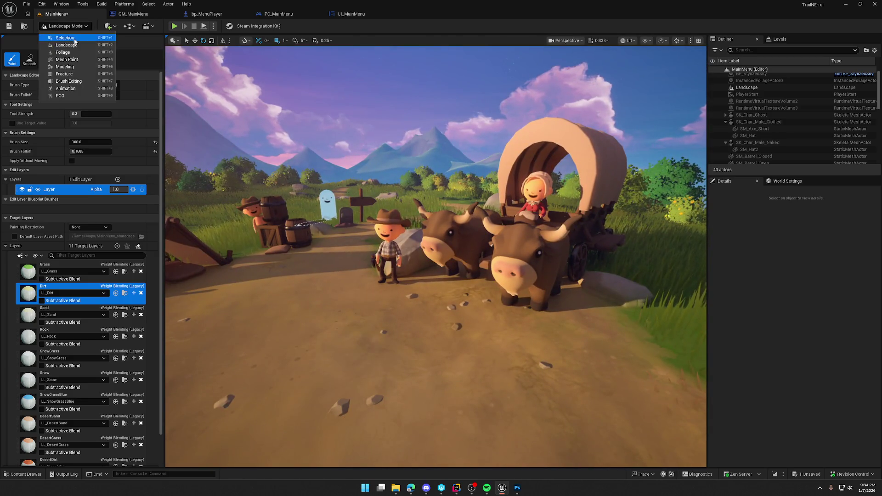
click(65, 38)
key(alt+p)
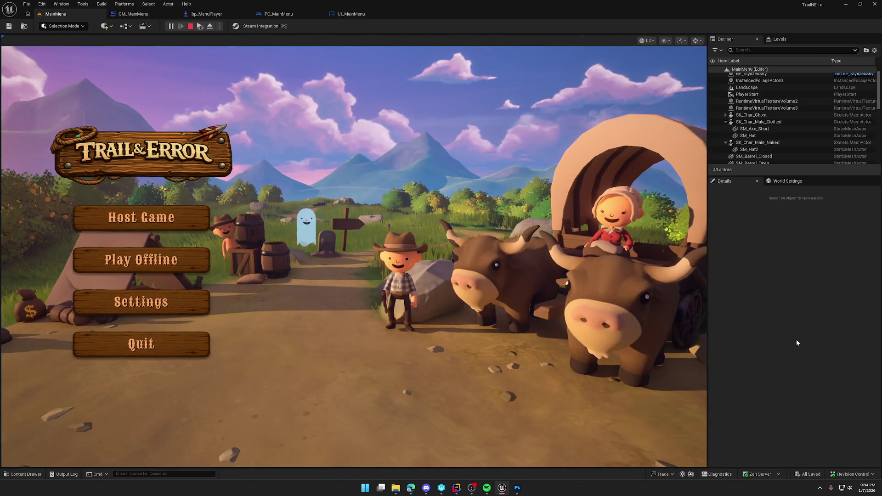
key(Escape)
click(488, 275)
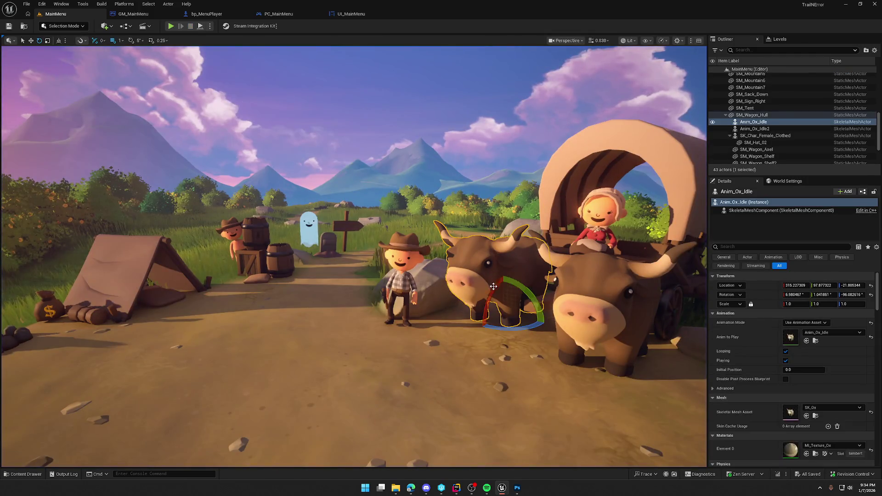
- Lower the left ox (Anim_Ox_Idle) slightly into the ground and preview the menu
drag(503, 293, 503, 297)
key(Escape)
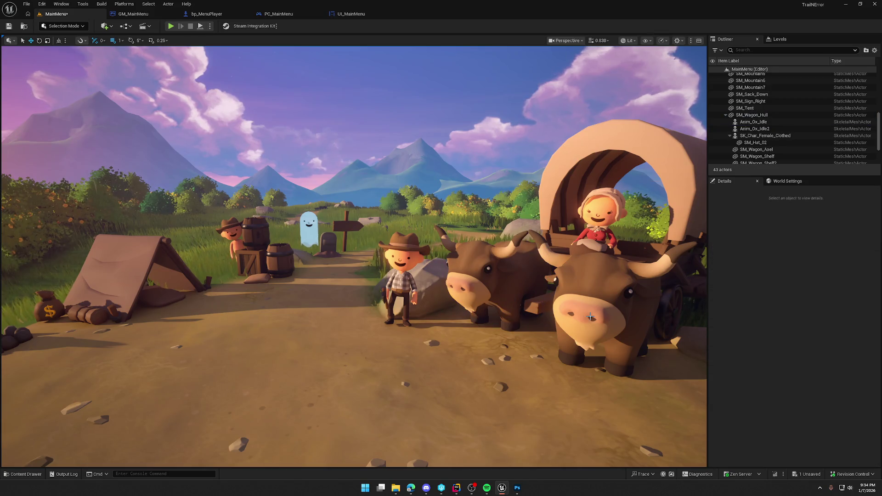
click(170, 27)
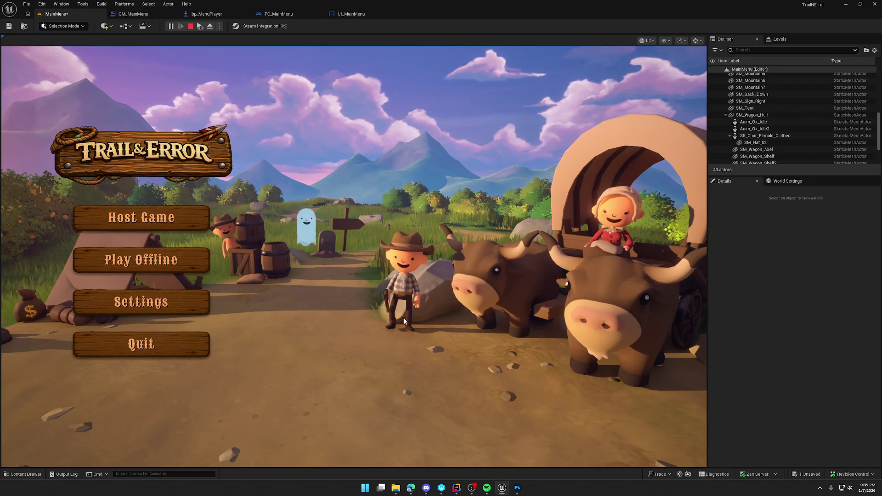
- Repaint the ground around the cowboy's boulder using the Dirt and Grass layers, then return to Selection Mode
key(Escape)
click(60, 26)
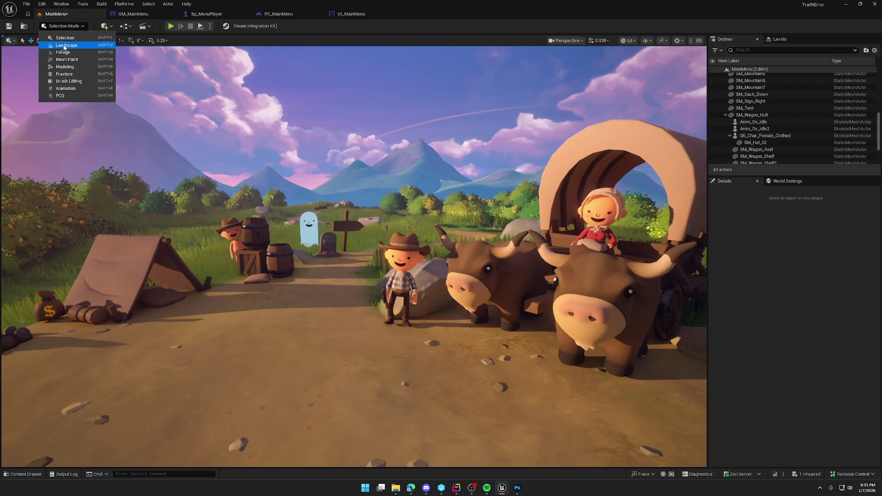
click(64, 46)
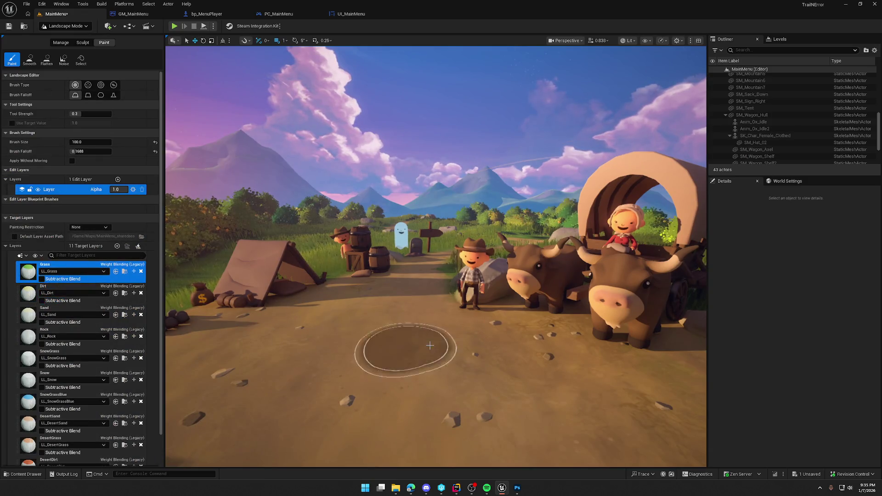
scroll(429, 345, up, 10)
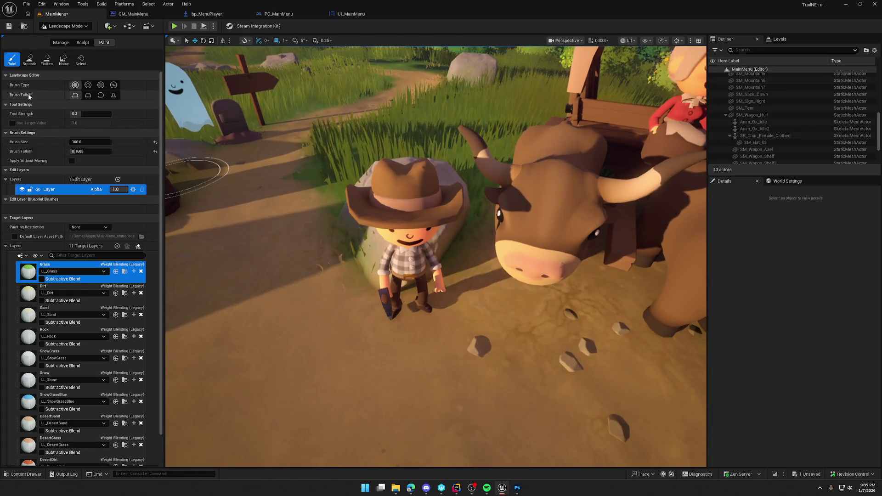
click(31, 297)
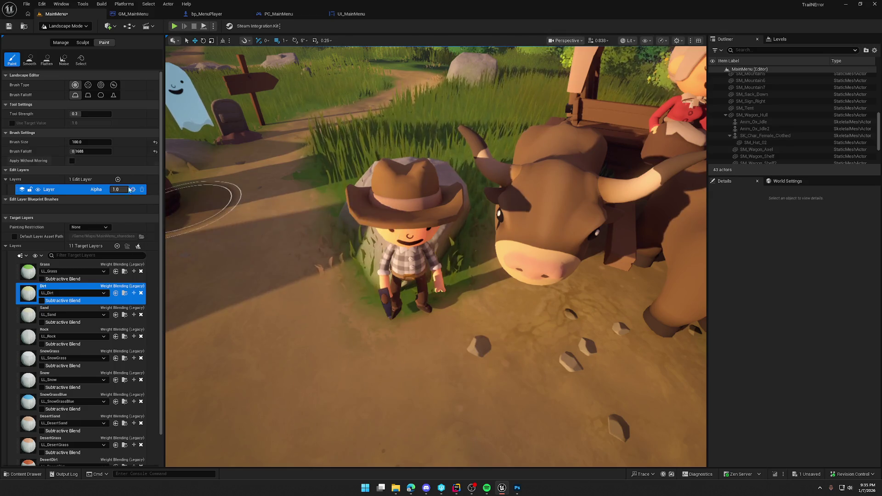
click(34, 274)
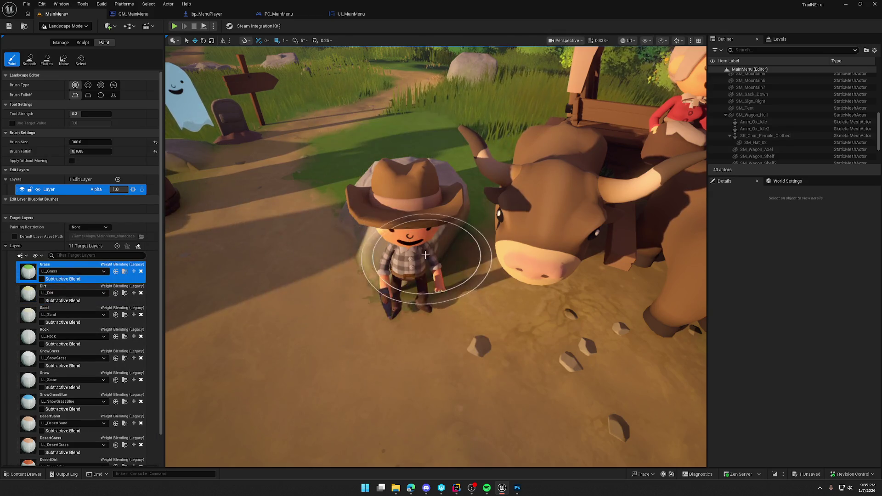
click(36, 296)
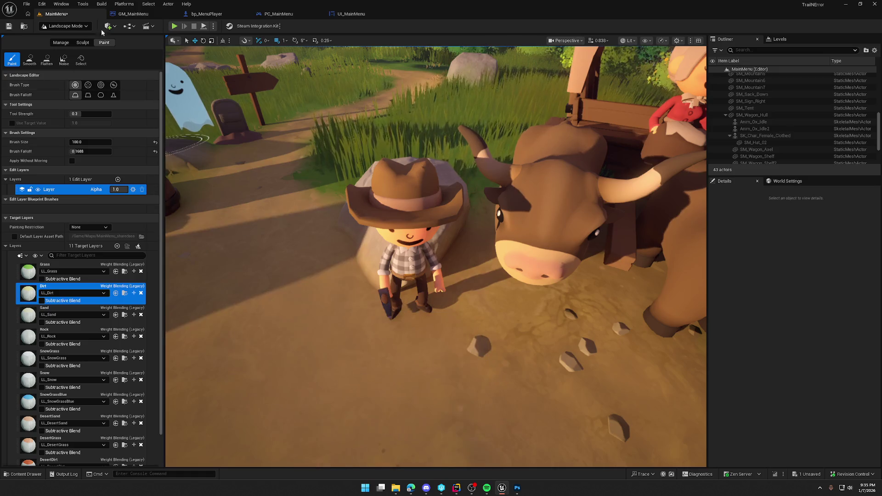
click(48, 26)
click(55, 36)
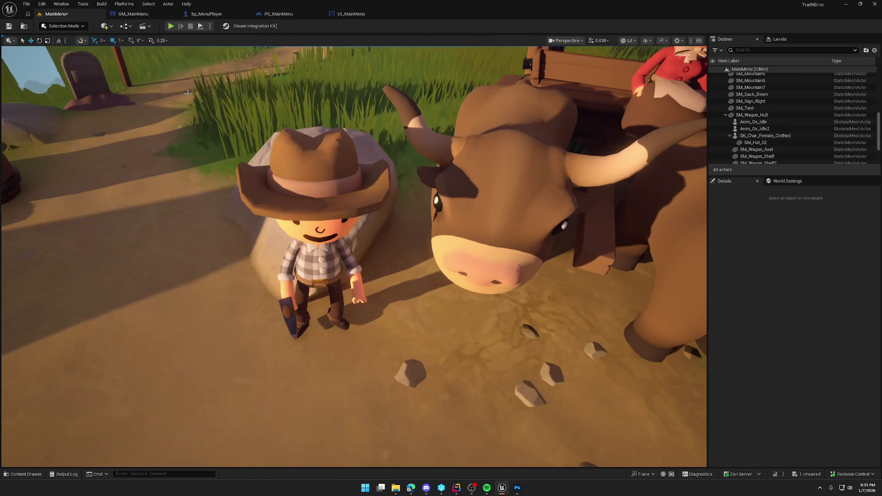
- Launch Play-in-Editor to view the Trail & Error menu over the repainted camp
click(171, 27)
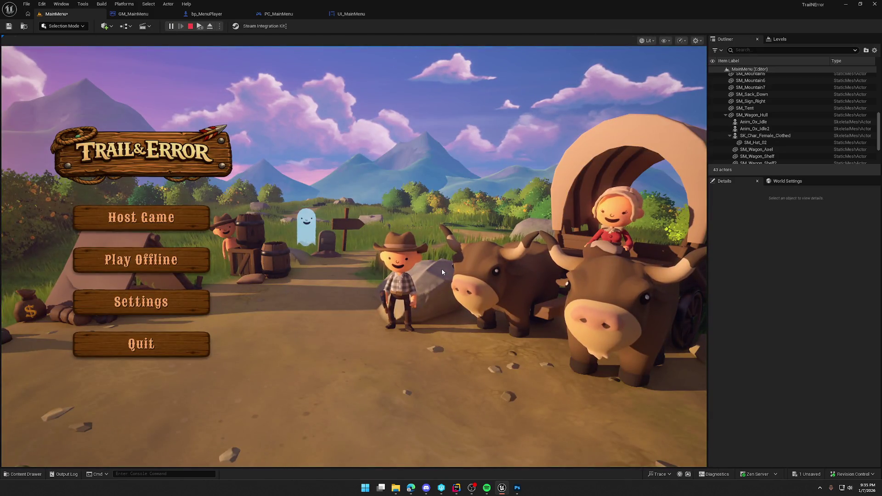
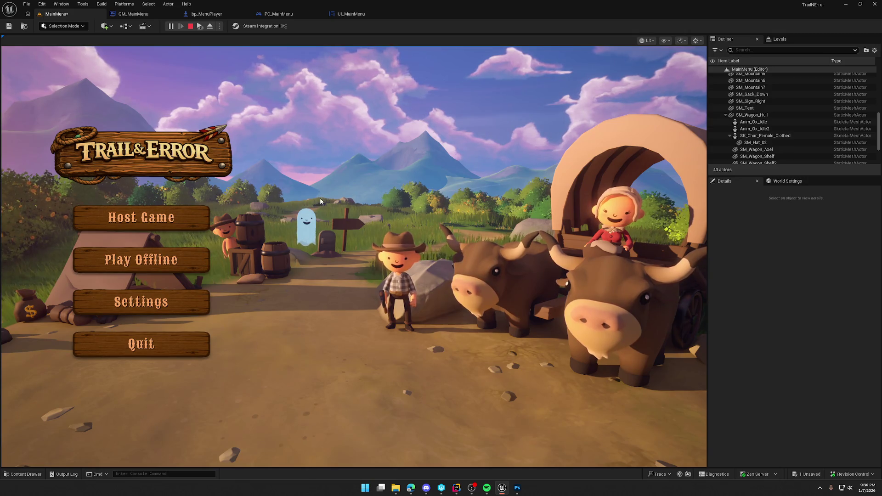
- Stop the preview and smooth the grassy terrain beside the dirt path with Landscape Smooth
key(Escape)
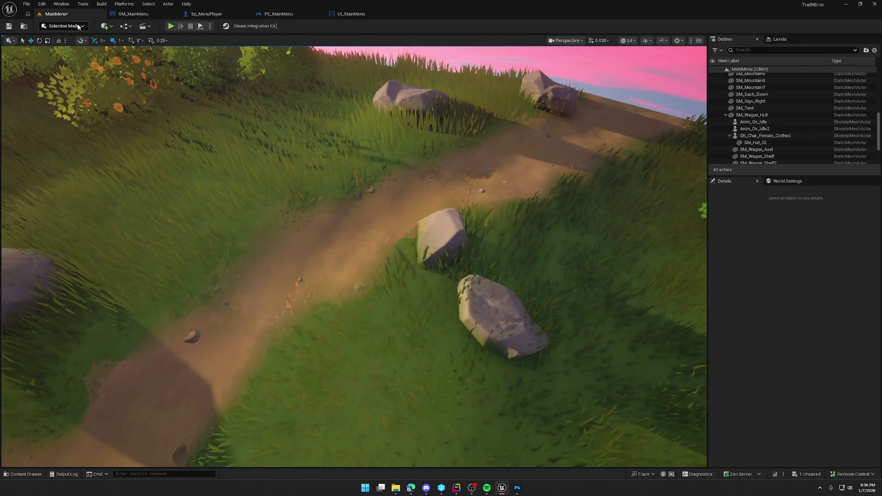
click(78, 27)
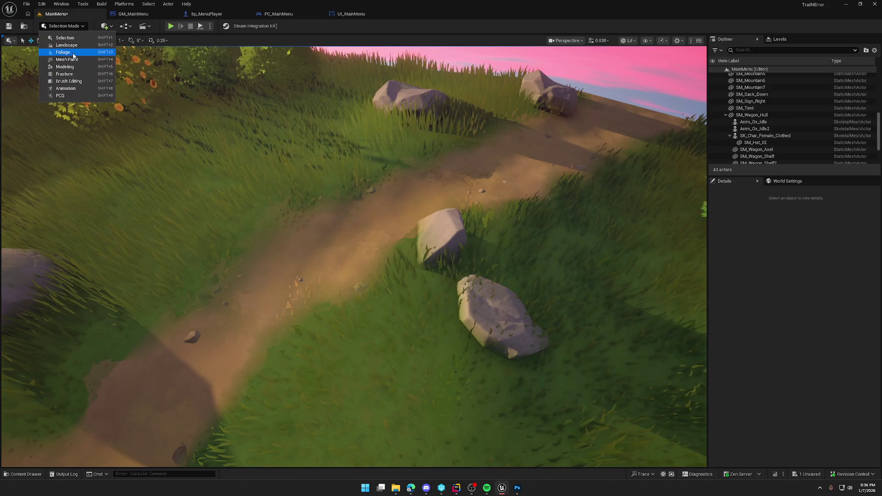
click(76, 46)
click(83, 42)
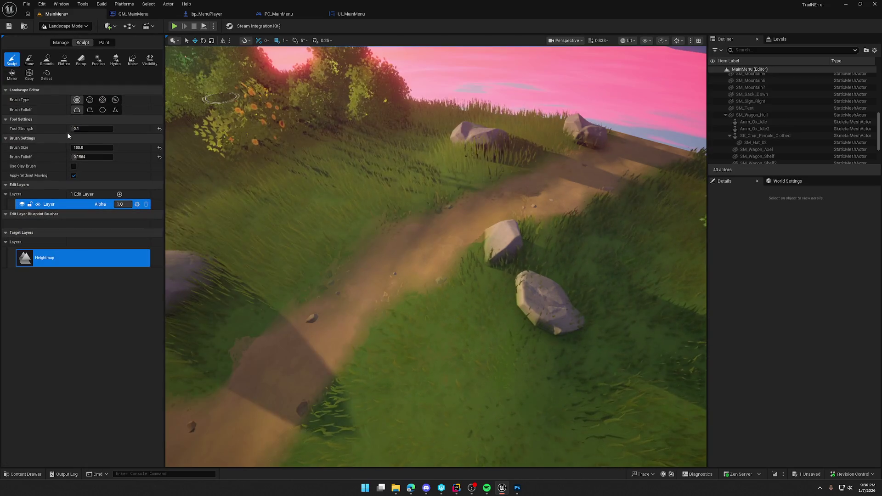
click(46, 60)
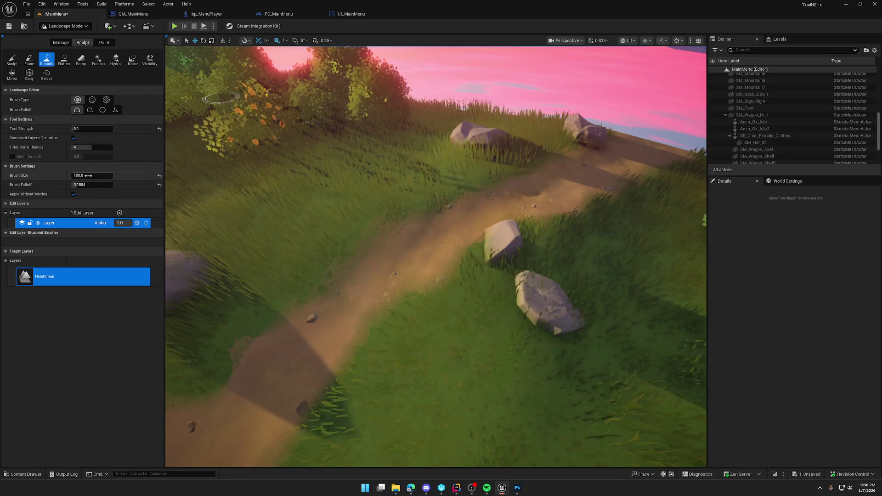
mouse_move(239, 110)
mouse_down()
mouse_move(394, 250)
mouse_move(532, 226)
mouse_move(590, 173)
mouse_move(638, 372)
mouse_move(626, 195)
mouse_up()
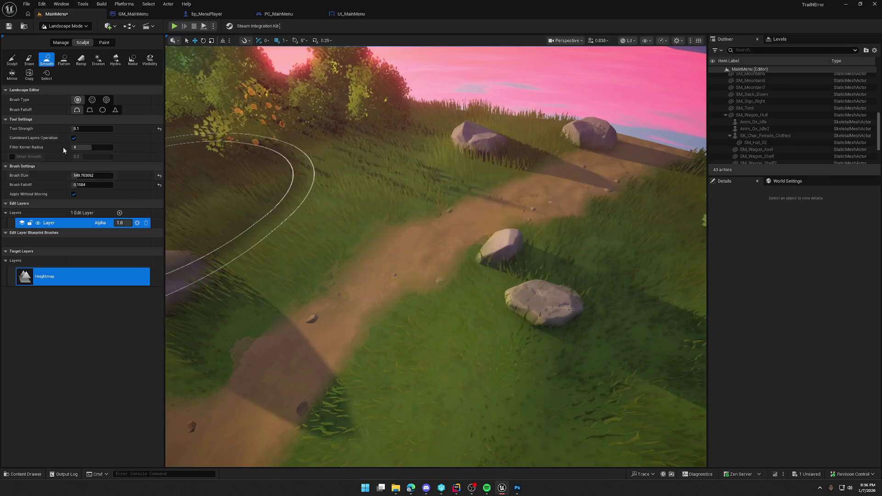
- Reshape the path area with the Sculpt brush, then return to Selection Mode
click(12, 61)
scroll(290, 207, up, 5)
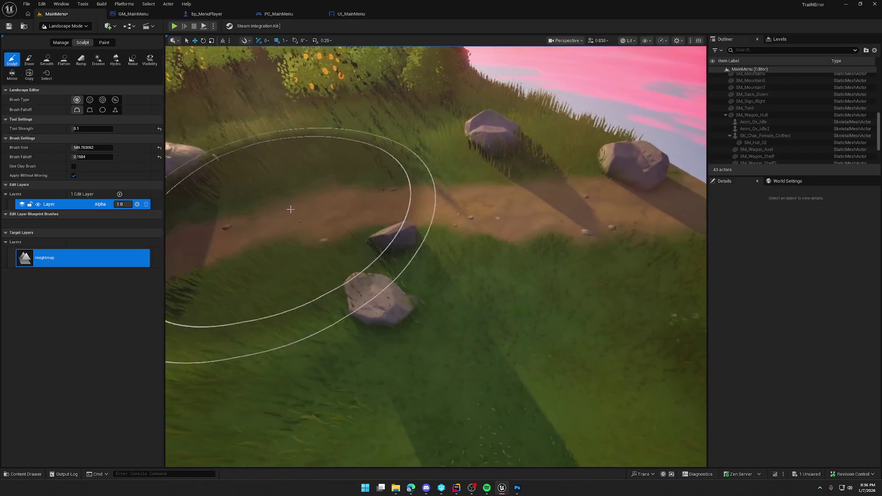
scroll(531, 247, down, 5)
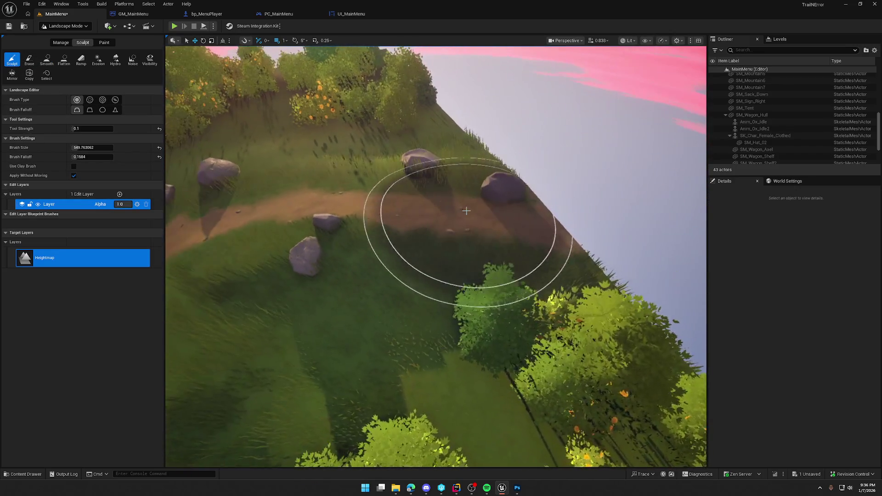
scroll(463, 236, up, 3)
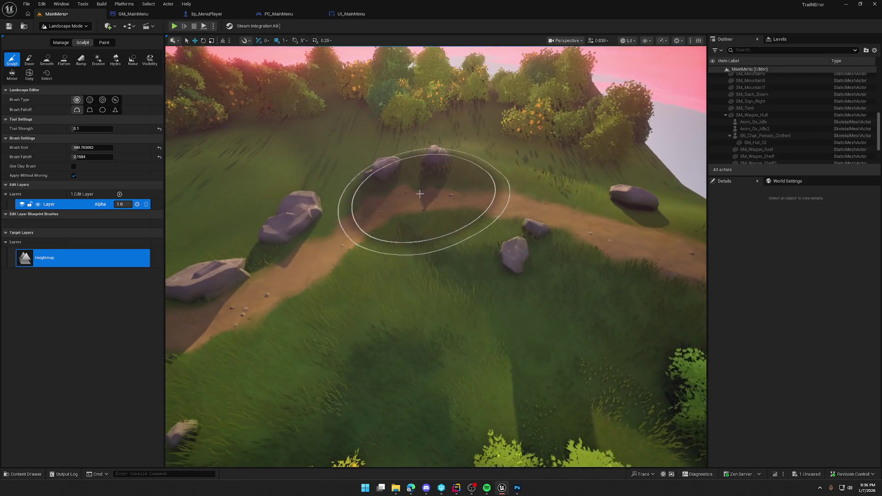
scroll(652, 280, down, 5)
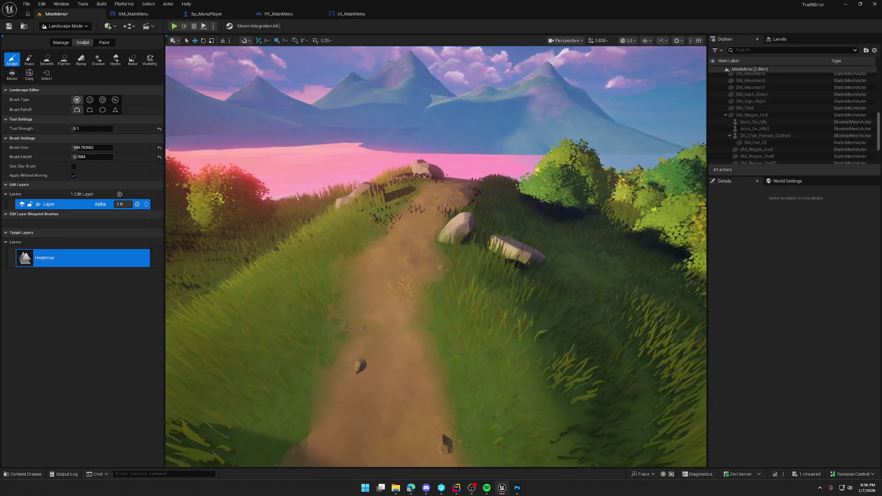
scroll(435, 256, up, 5)
scroll(557, 289, down, 3)
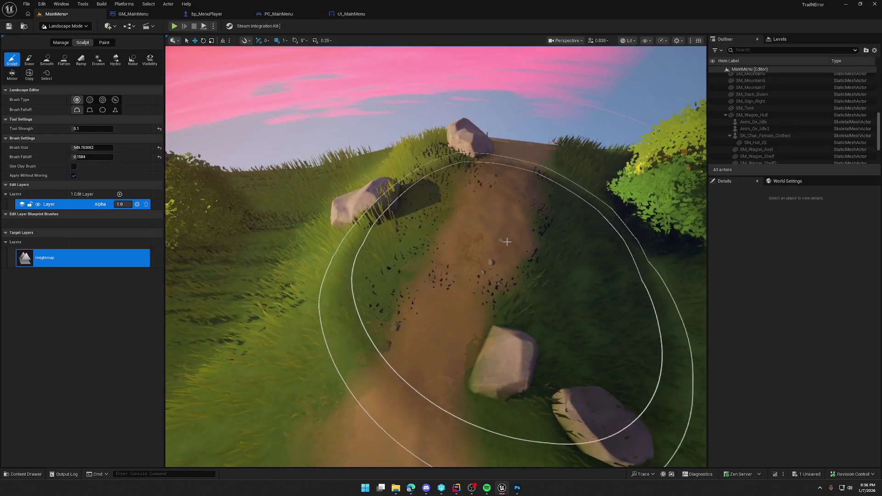
click(52, 27)
click(64, 38)
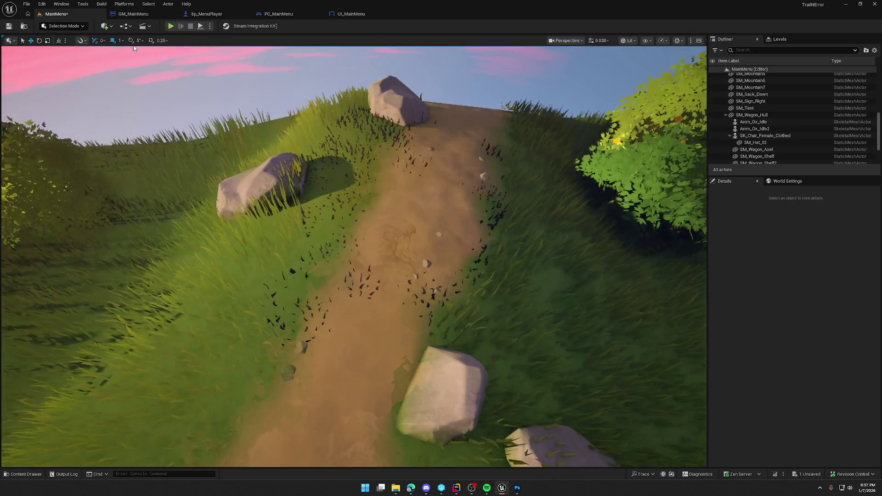
- Delete RuntimeVirtualTextureVolume2 and RuntimeVirtualTextureVolume3 from the level
key(alt+p)
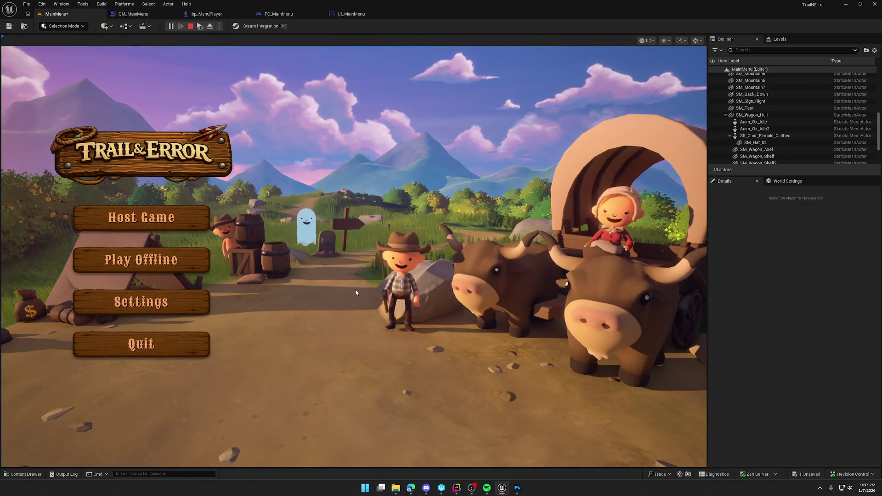
key(Escape)
scroll(788, 125, up, 8)
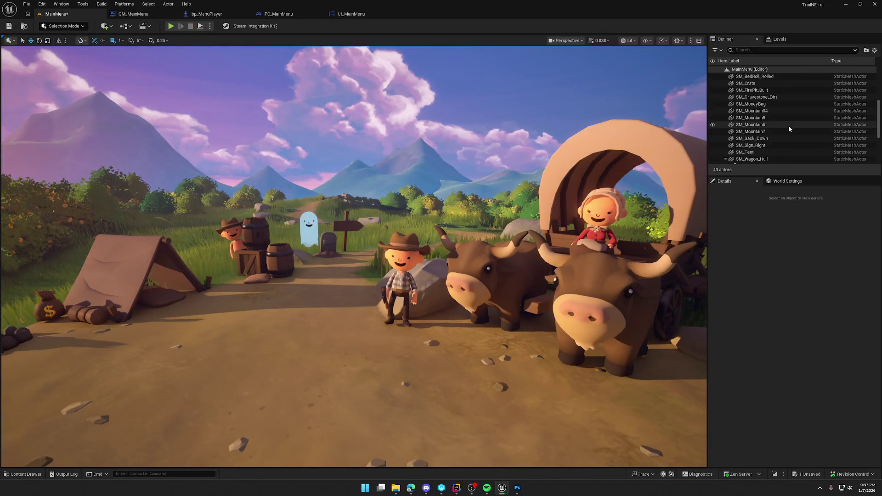
click(788, 111)
ctrl+click(788, 117)
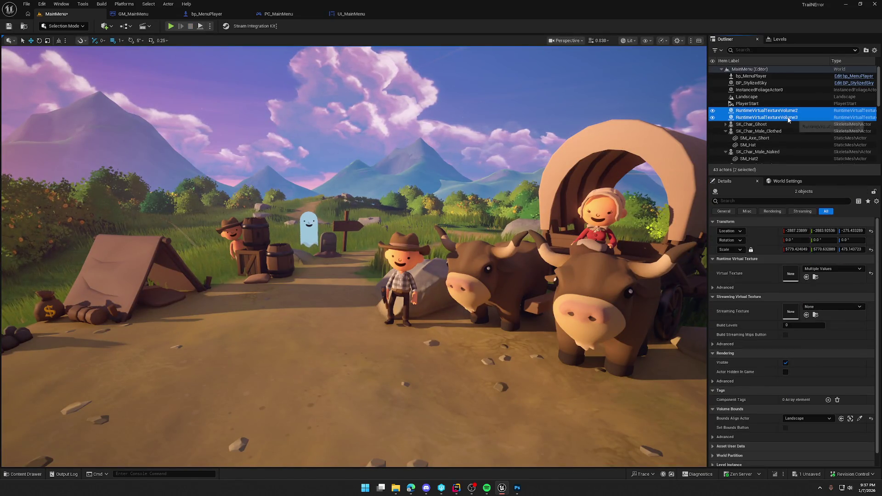
key(Delete)
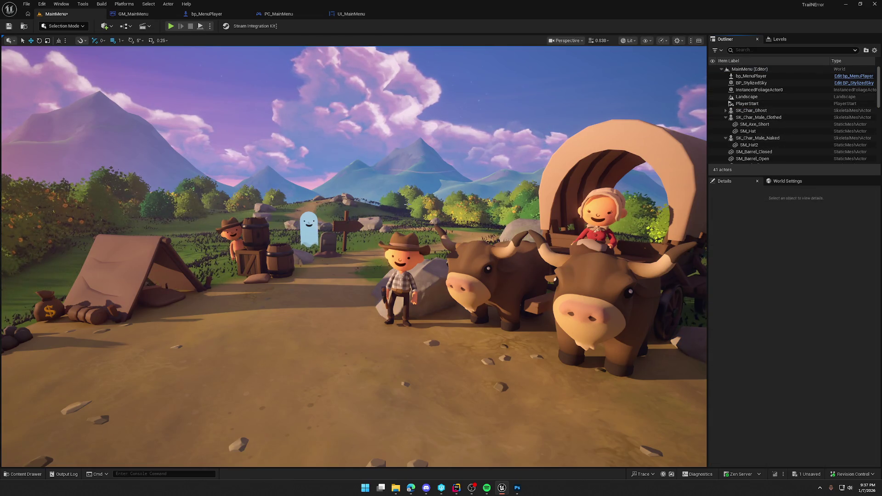
- Create new runtime virtual texture volumes for the Landscape and check them in a Play preview
click(746, 96)
scroll(795, 344, down, 5)
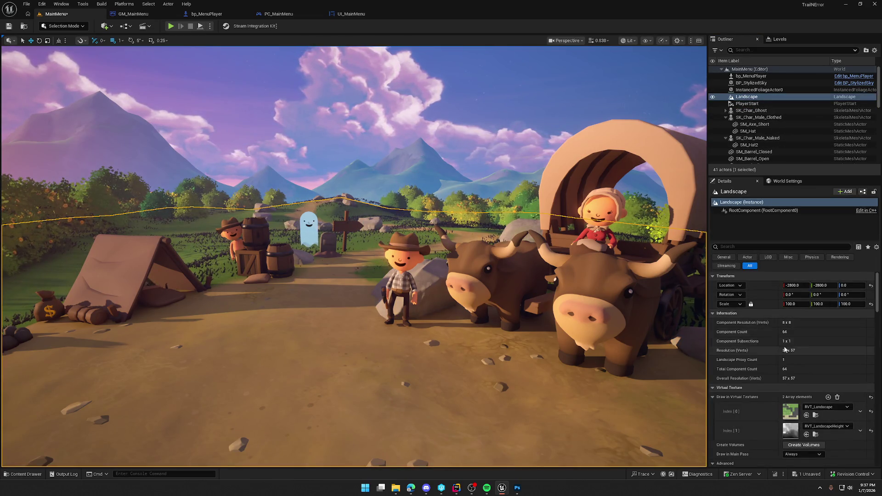
click(804, 390)
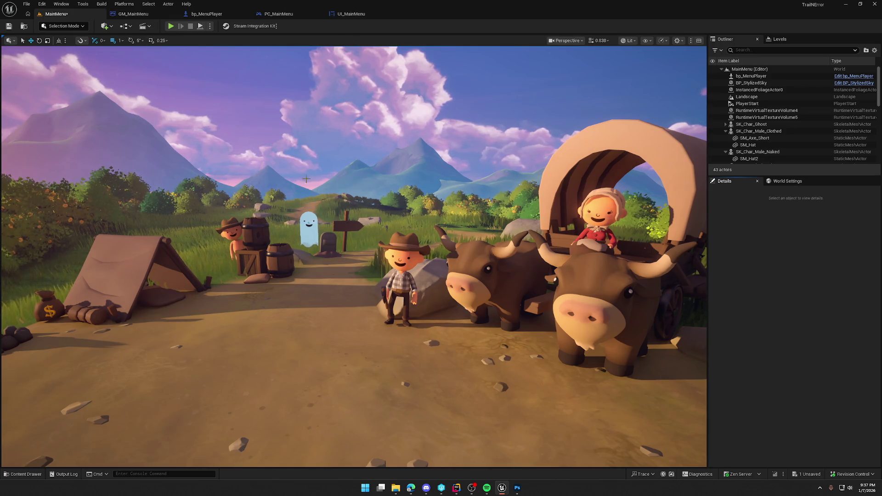
click(171, 27)
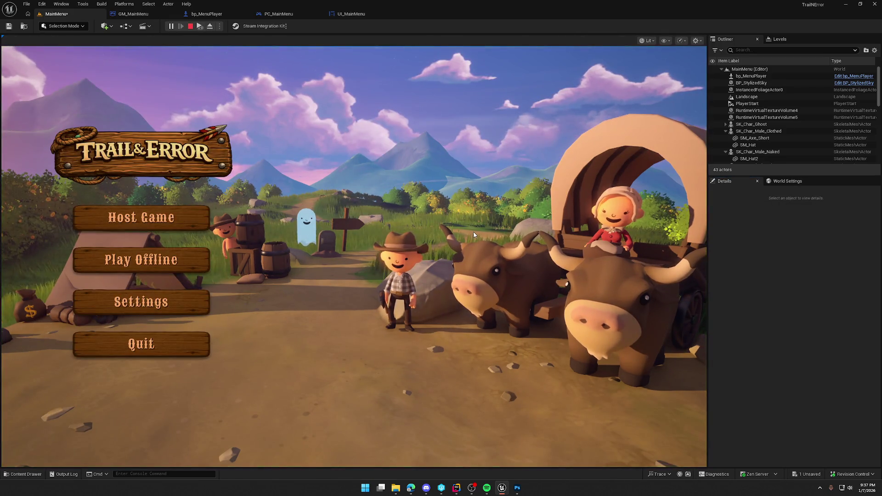
key(Escape)
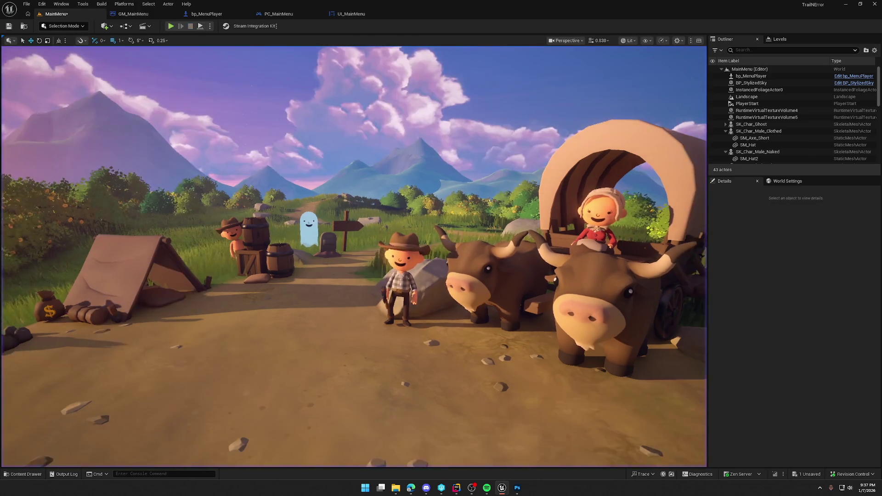
scroll(353, 257, up, 2)
key(w)
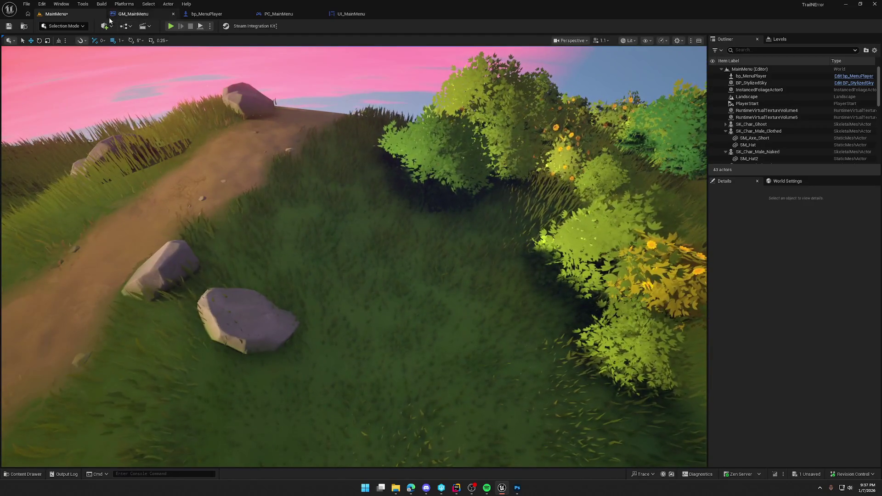
- Smooth more of the hillside beside the path with the Landscape Smooth tool
click(67, 27)
click(82, 45)
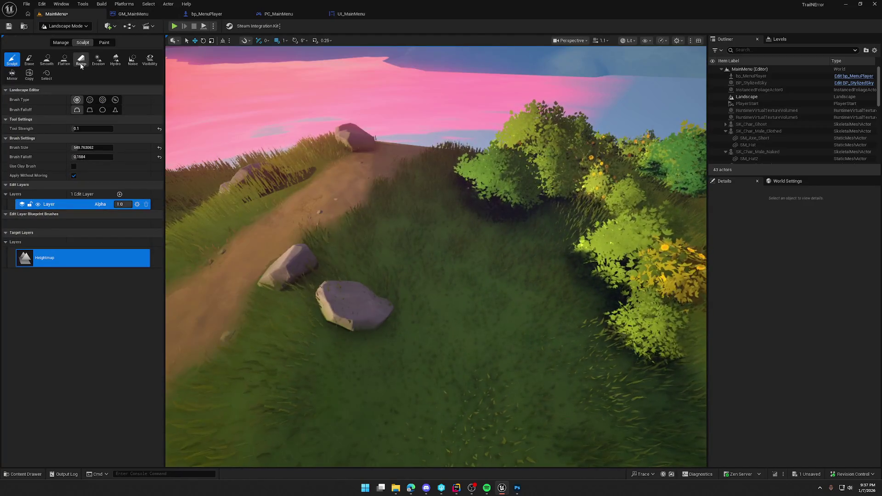
click(47, 60)
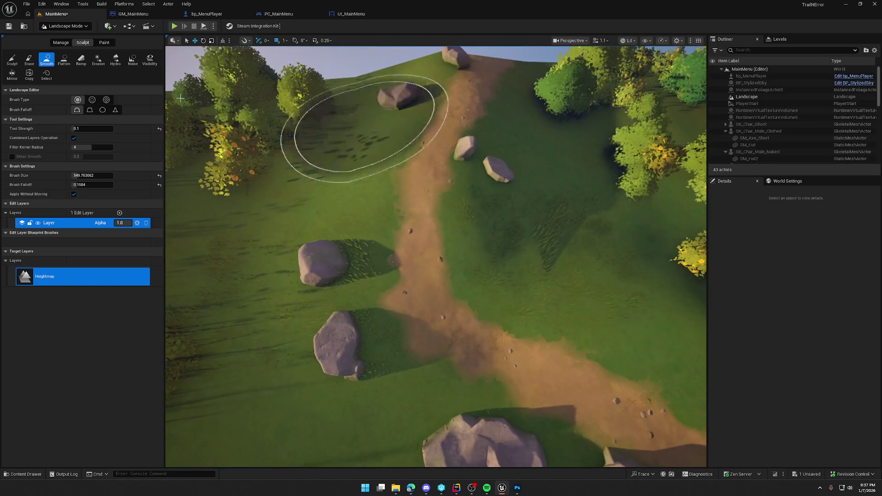
- Return to Selection Mode, save the level with Ctrl+S, and start a Play preview
click(72, 27)
click(60, 35)
key(ctrl+s)
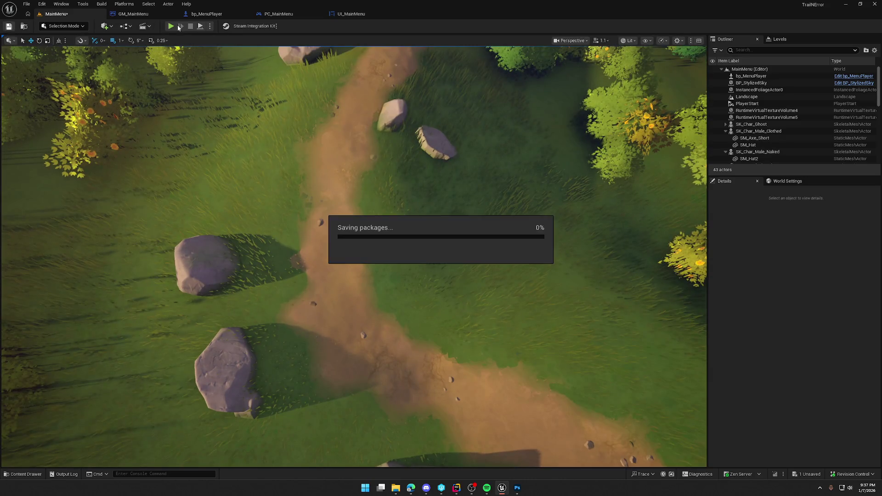
click(171, 27)
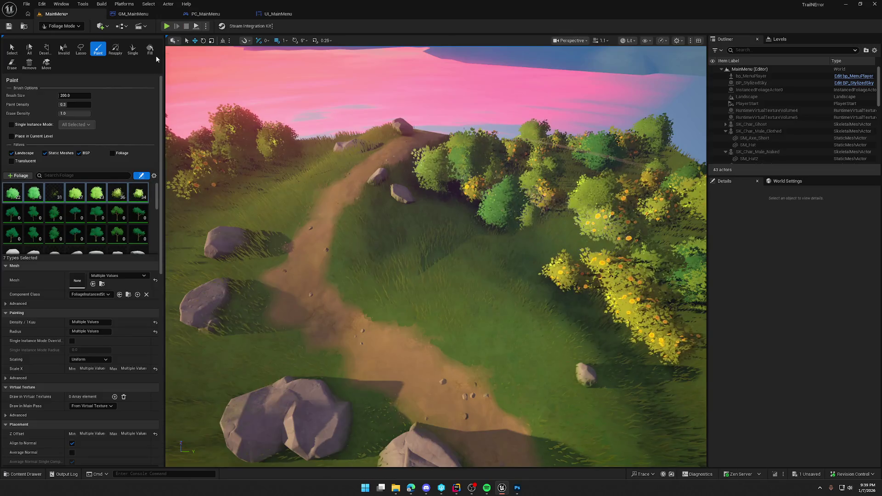
- Play the MainMenu level to show the Trail & Error title menu over the camp
click(167, 26)
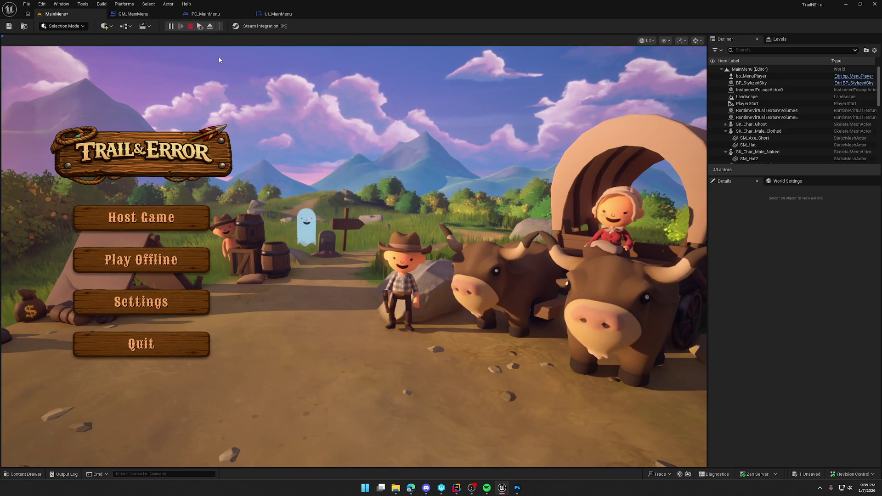
- Restart the game preview with the viewport expanded to fill the screen
key(Escape)
key(F11)
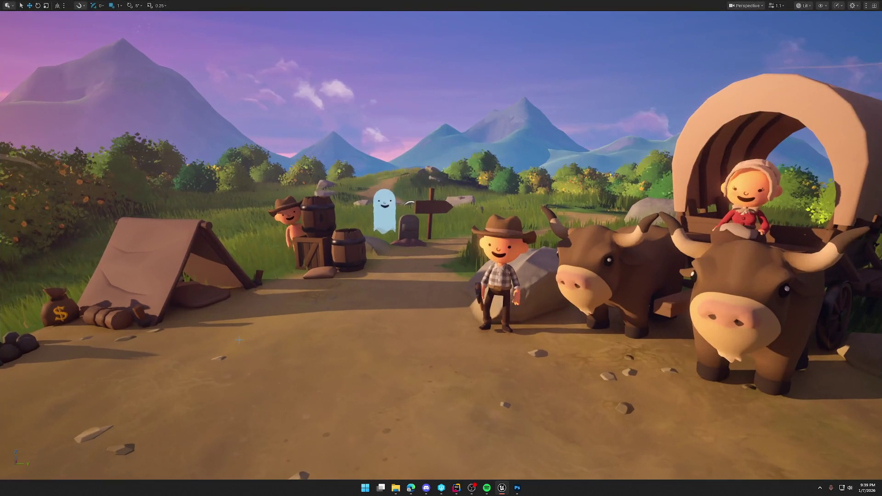
key(alt+p)
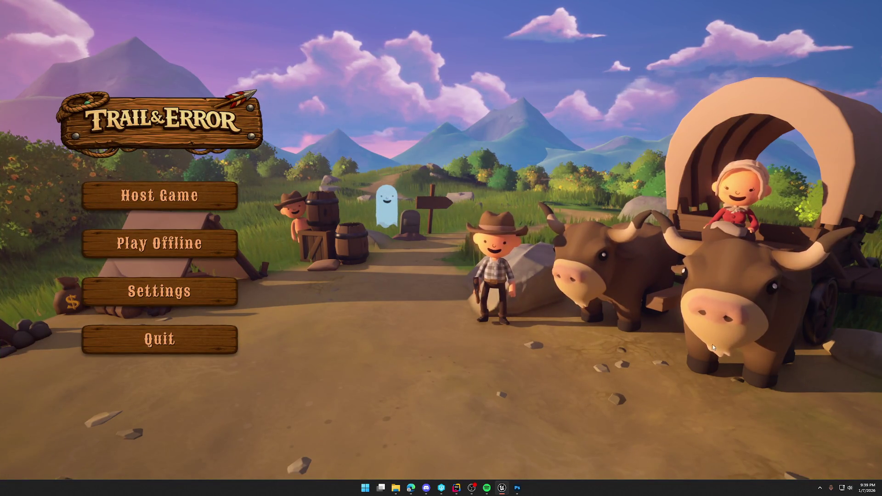
- Capture a full-screen screenshot of the main menu, then stop and restore the editor layout
key(super+shift+s)
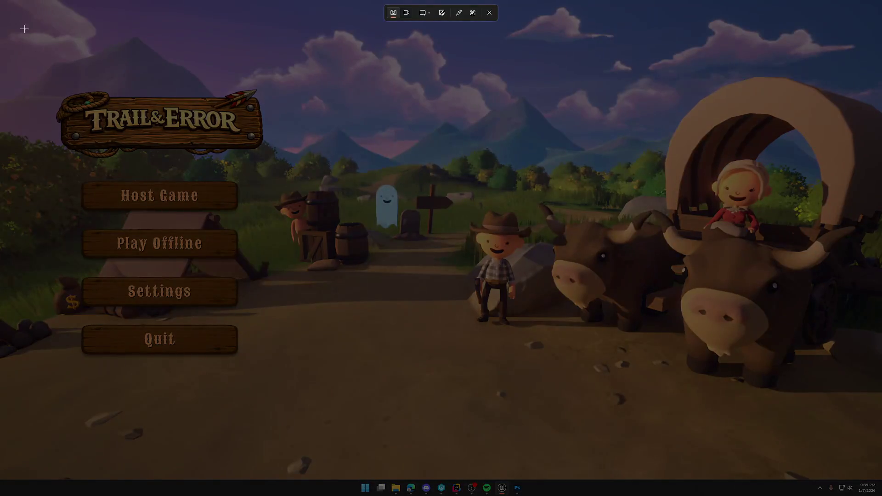
mouse_move(2, 3)
mouse_down()
mouse_move(498, 242)
mouse_move(881, 482)
mouse_up()
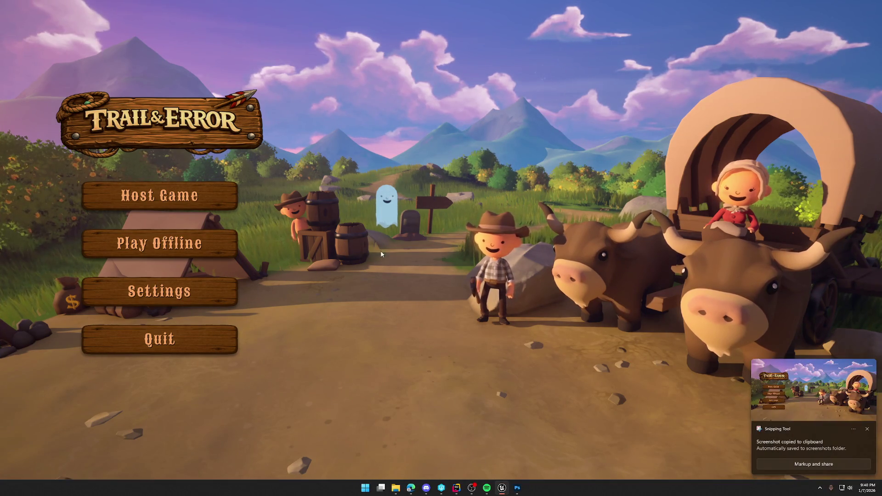
key(Escape)
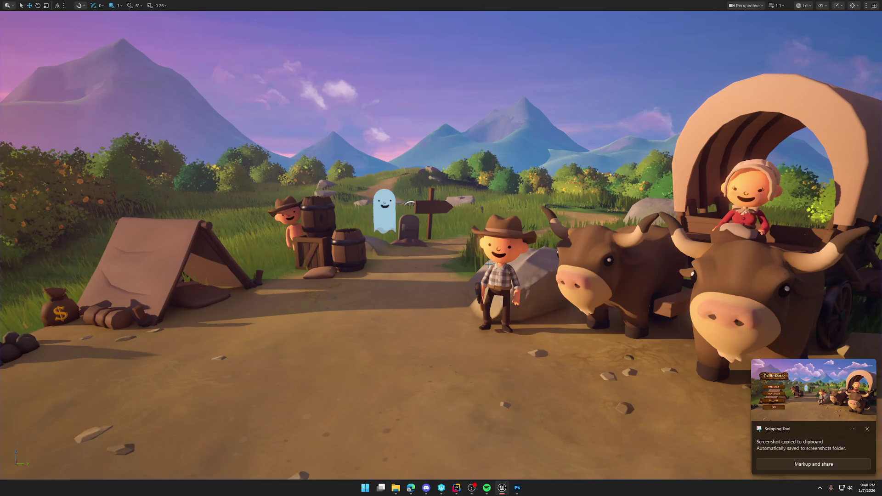
key(F11)
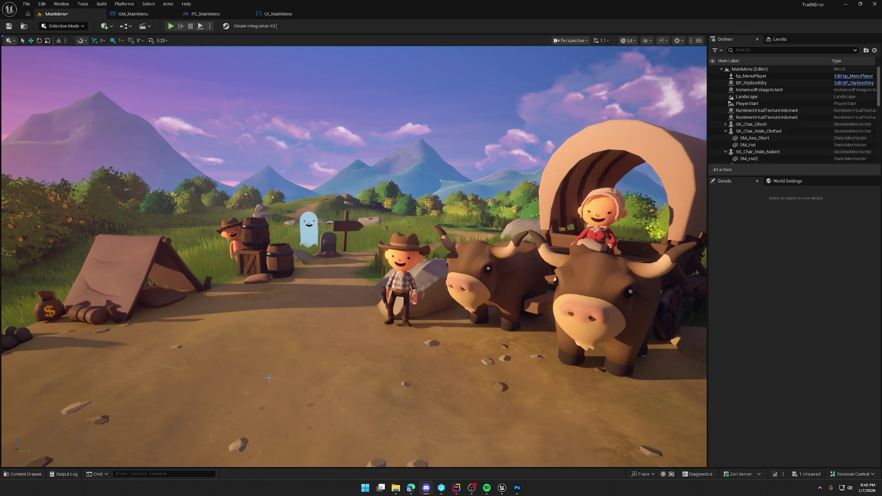
- Browse the Content Drawer to Deer > Animations and place Anim_Deer_Eating on the path
scroll(312, 355, down, 5)
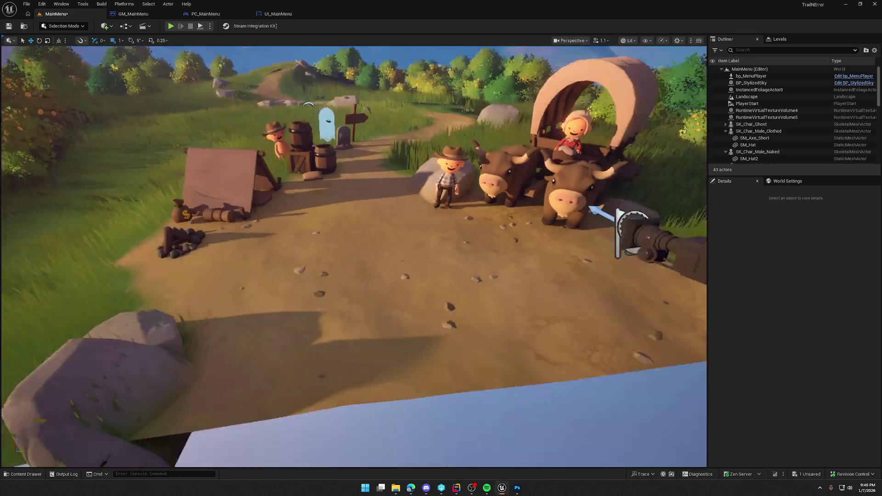
key(ctrl+space)
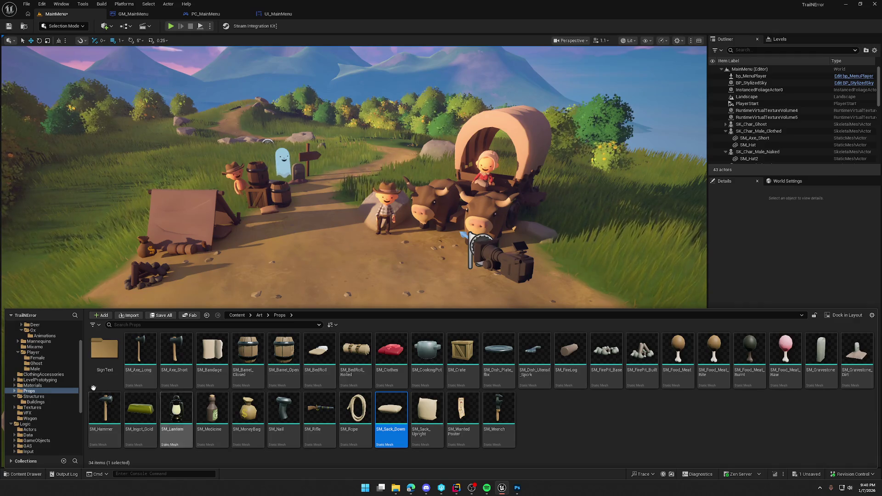
click(15, 396)
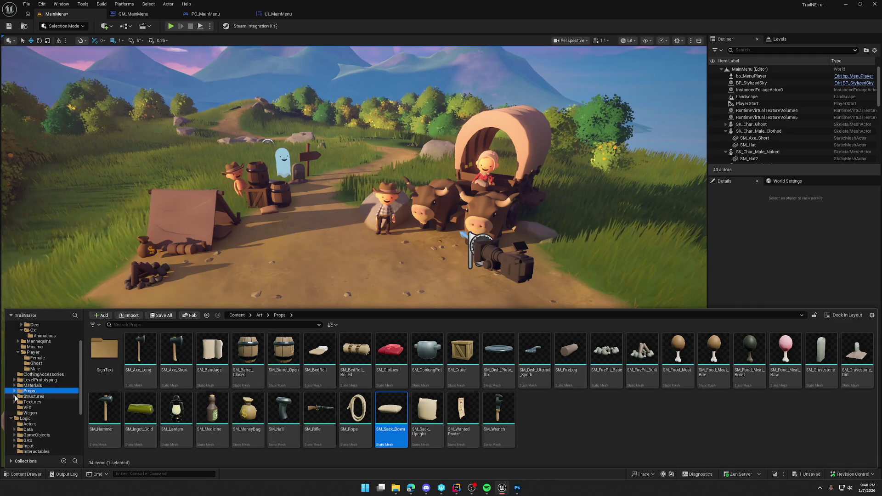
click(12, 419)
scroll(28, 391, up, 3)
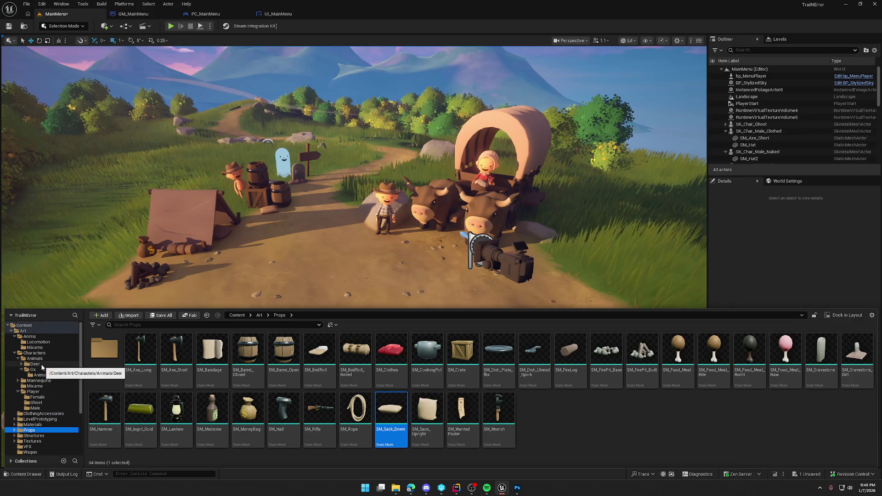
click(42, 364)
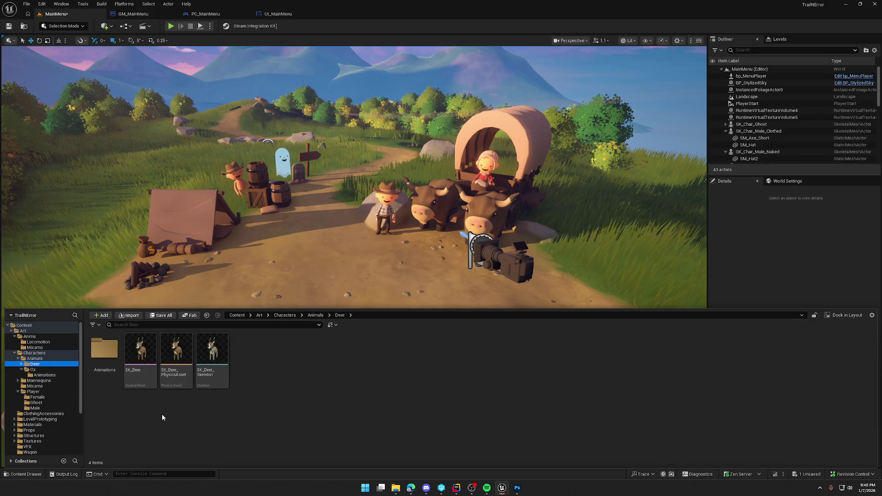
double_click(97, 354)
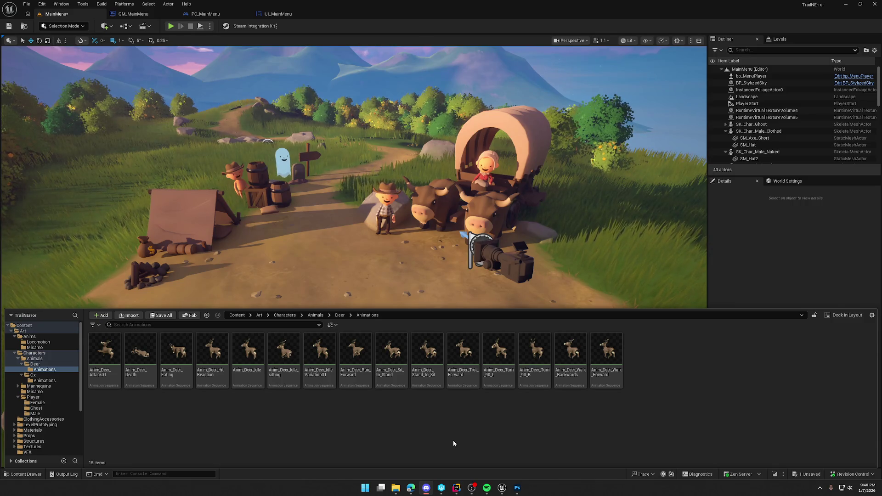
mouse_move(176, 350)
mouse_down()
mouse_move(294, 183)
mouse_move(338, 159)
mouse_up()
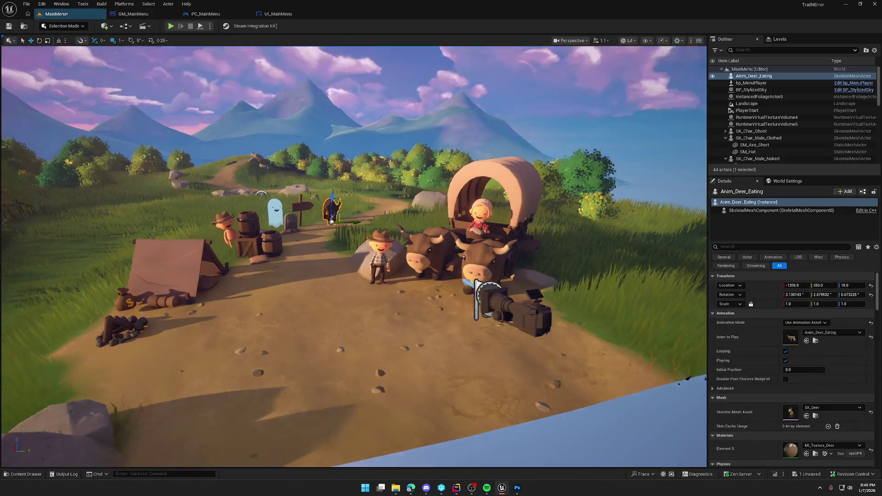
- Move and turn the deer off the path onto the grass, then preview the menu
scroll(237, 296, down, 10)
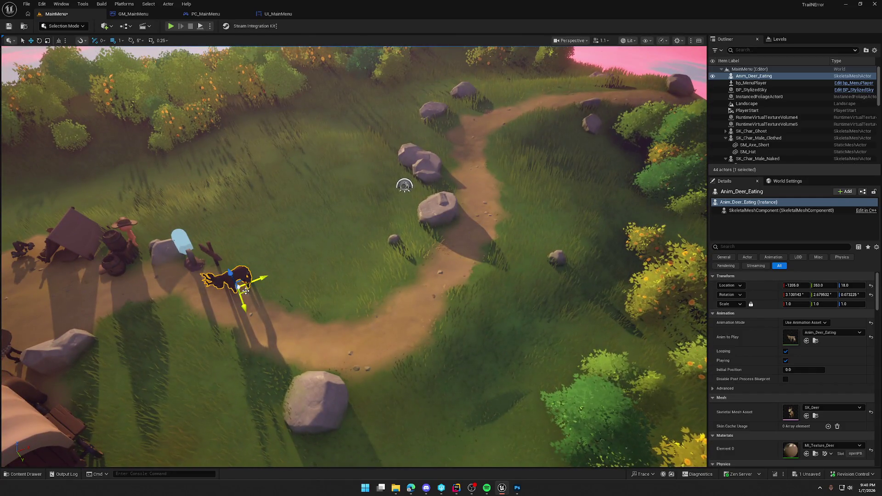
mouse_move(237, 296)
mouse_down()
mouse_move(519, 186)
mouse_move(548, 183)
mouse_up()
key(f)
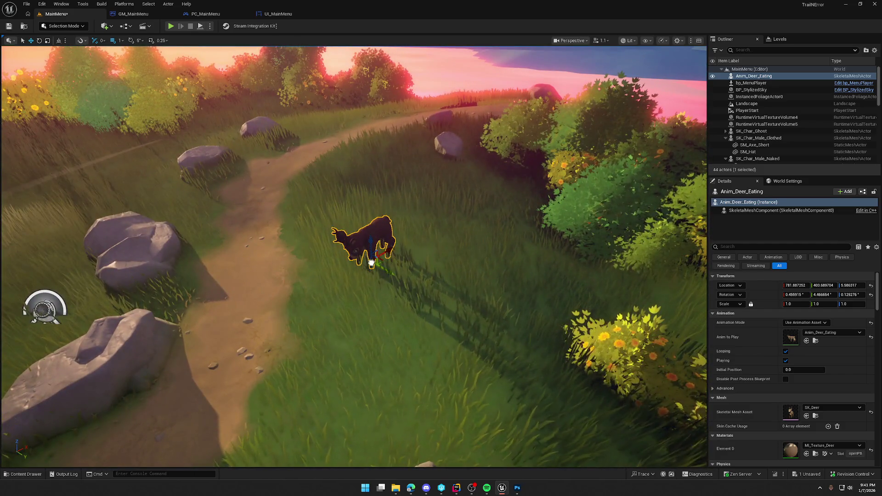
mouse_move(374, 262)
mouse_down()
mouse_move(403, 294)
mouse_move(429, 299)
mouse_up()
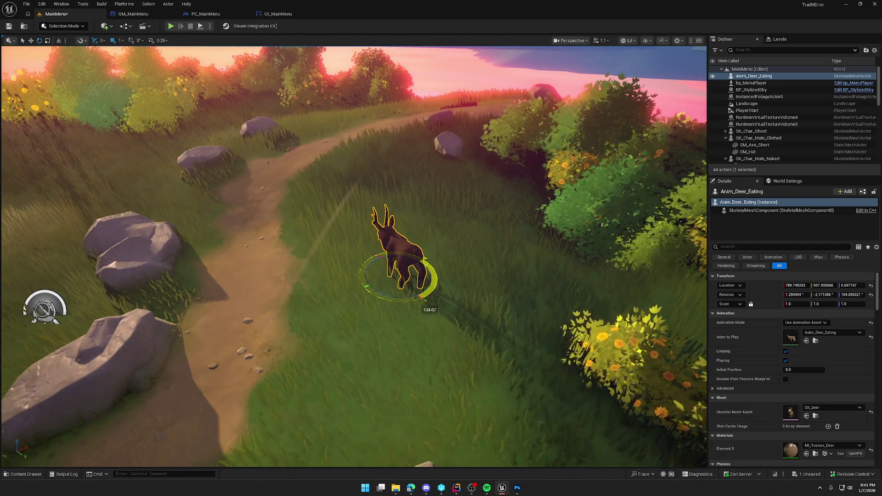
click(172, 28)
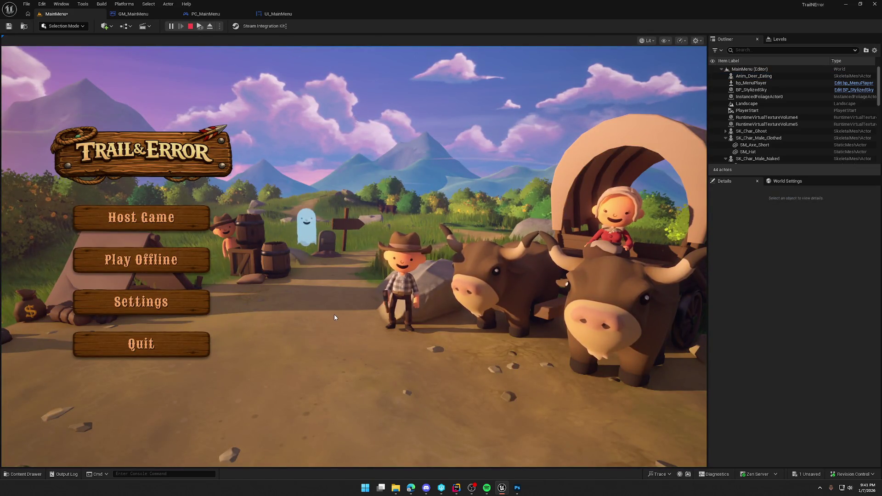
key(Escape)
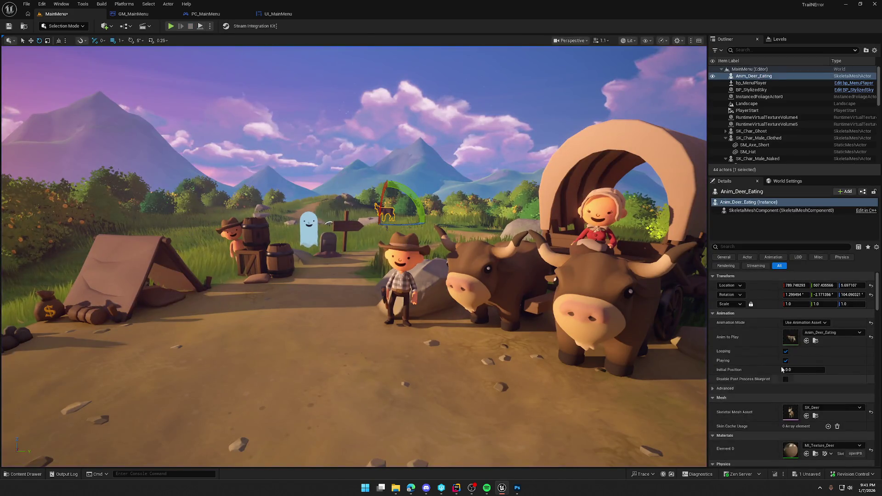
- Set the deer's Anim to Play to Anim_Deer_IdleVariation01 and preview the menu with it
click(847, 332)
scroll(855, 290, down, 3)
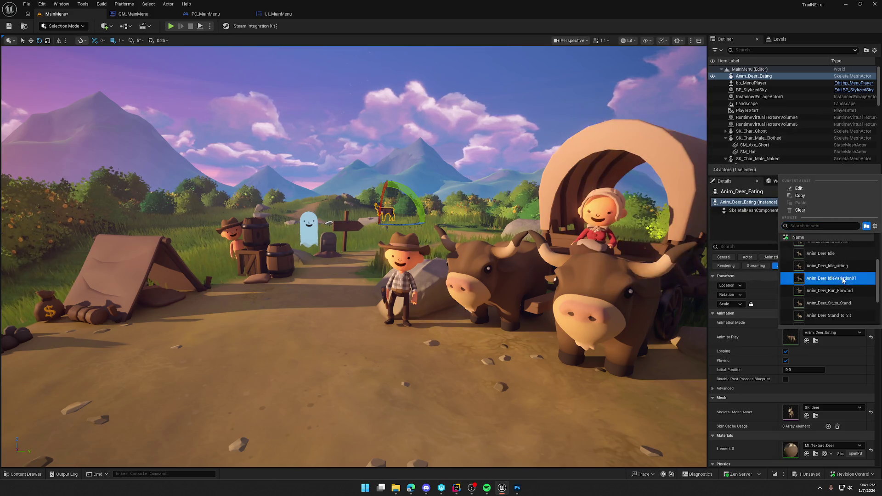
click(845, 278)
click(171, 27)
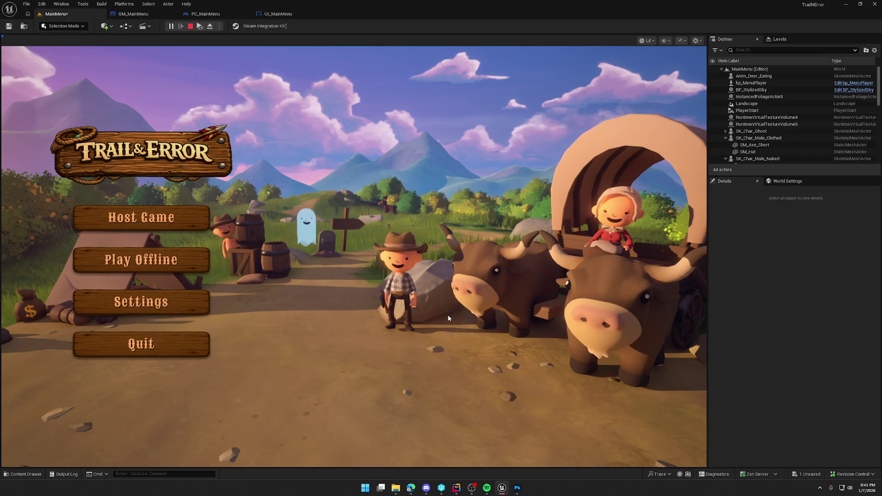
key(Escape)
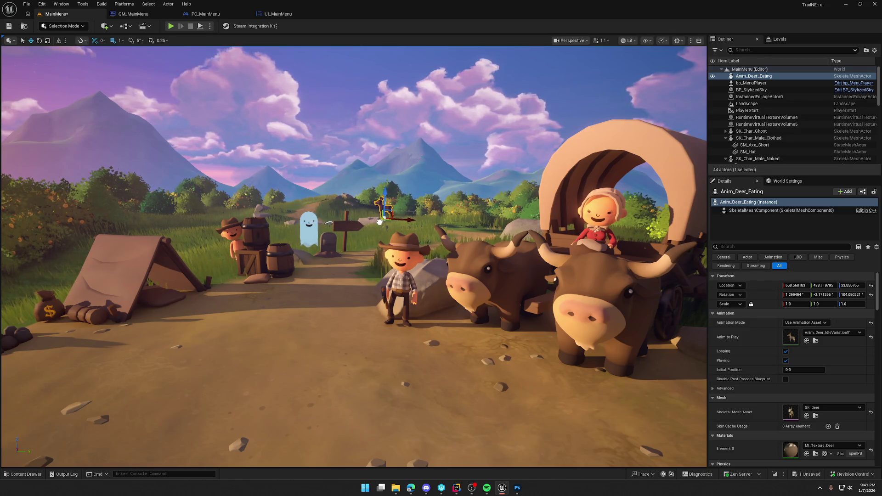
key(Escape)
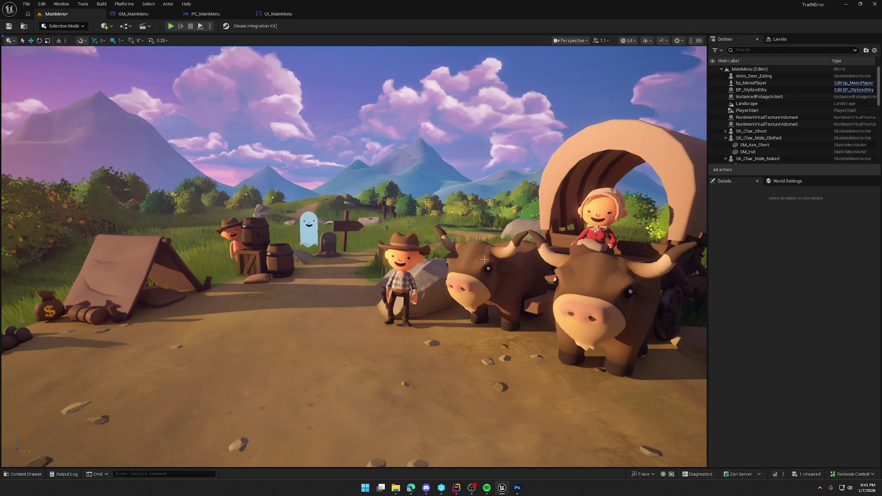
click(170, 27)
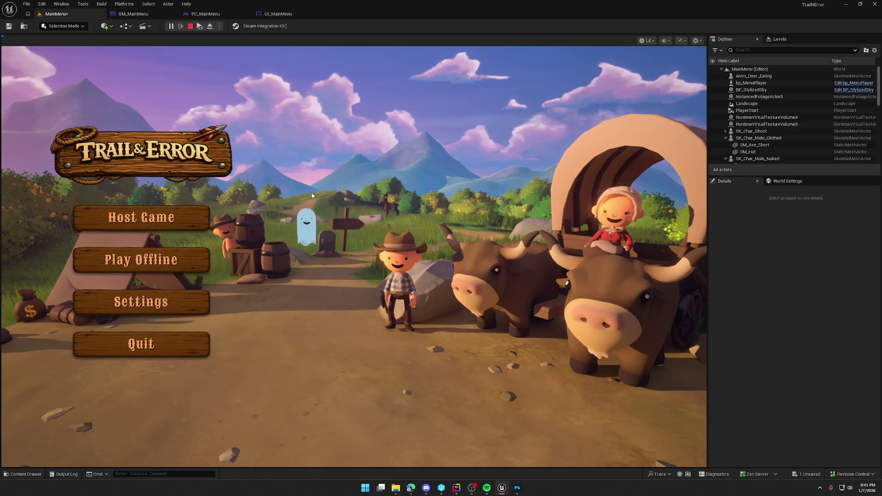
key(Escape)
key(ctrl+space)
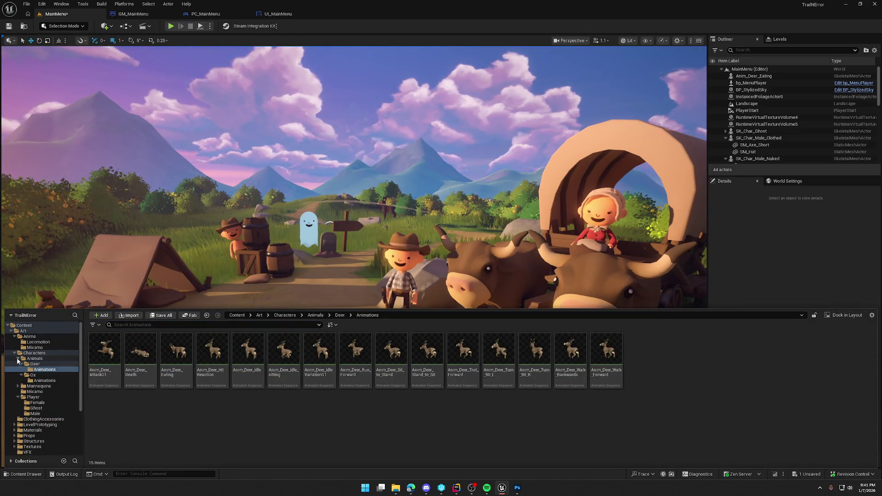
- Collapse Characters and Anims, browse to Art > Structures, and open the Buildings folder
ctrl+click(19, 353)
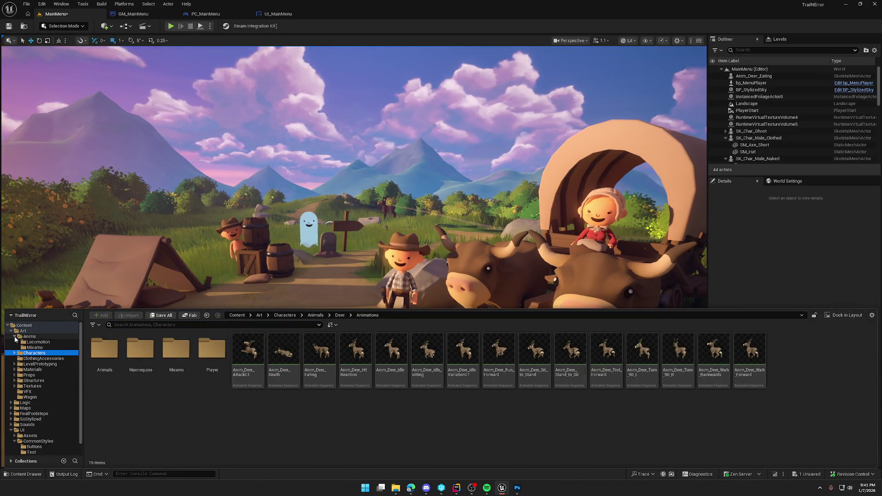
click(15, 336)
click(52, 353)
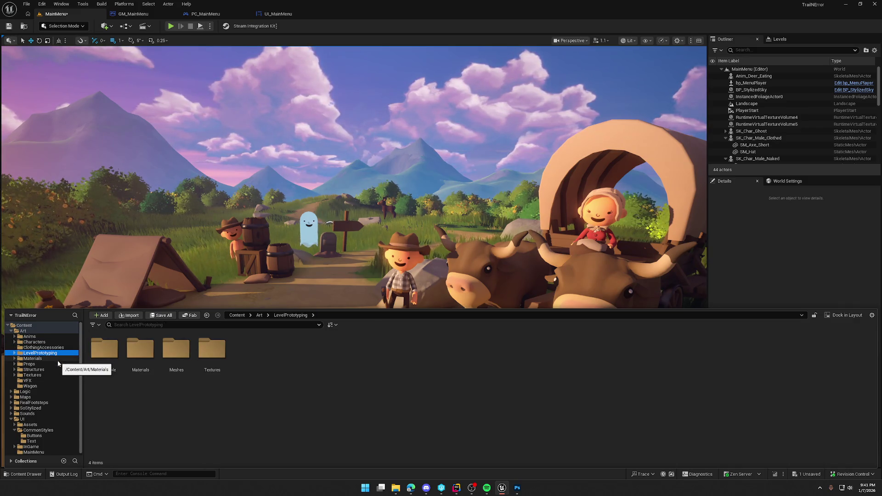
click(58, 359)
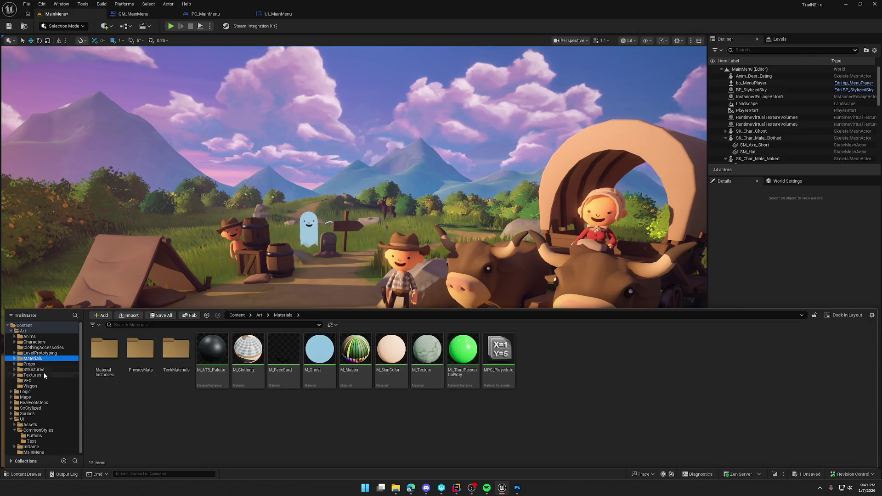
click(44, 370)
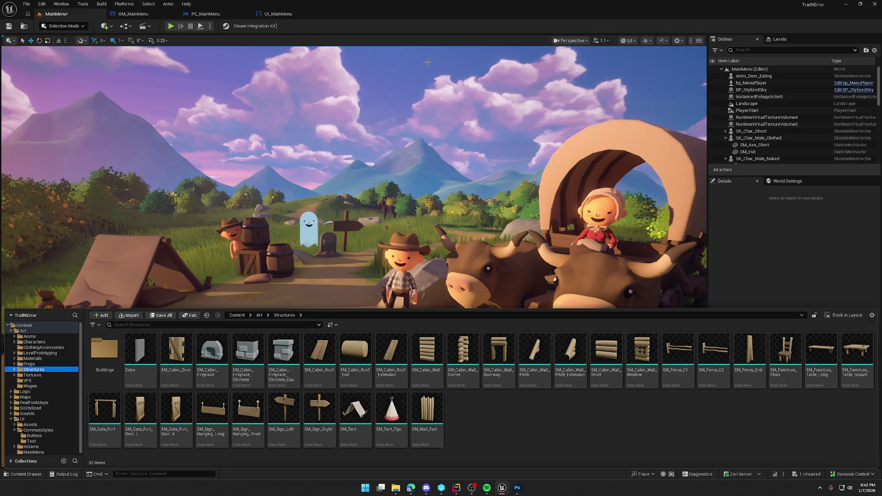
click(110, 352)
double_click(109, 353)
- Place SM_Building_02 and move and rotate it onto the hillside behind the path, then preview
mouse_move(146, 360)
mouse_down()
mouse_move(442, 204)
mouse_move(430, 201)
mouse_up()
key(f)
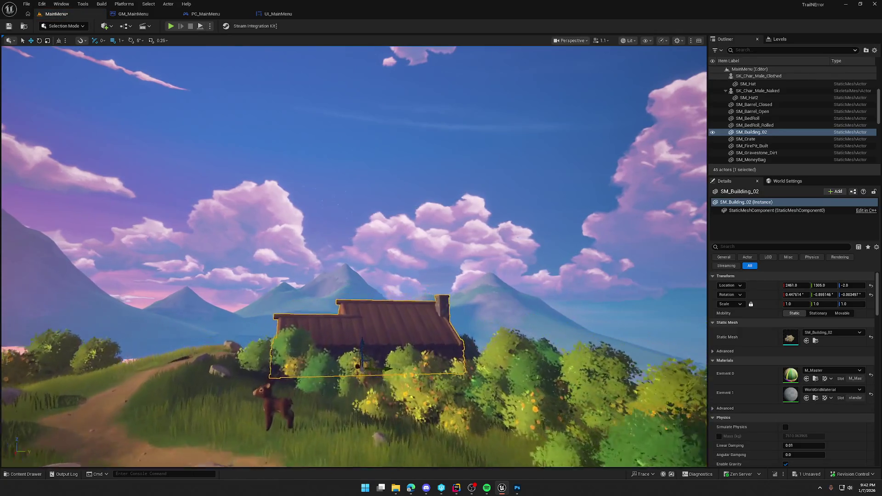
key(e)
mouse_move(367, 250)
mouse_down()
mouse_move(317, 244)
mouse_move(370, 226)
mouse_move(378, 232)
mouse_move(348, 262)
mouse_move(368, 266)
mouse_move(367, 276)
mouse_move(473, 230)
mouse_move(456, 233)
mouse_up()
key(w)
key(e)
key(w)
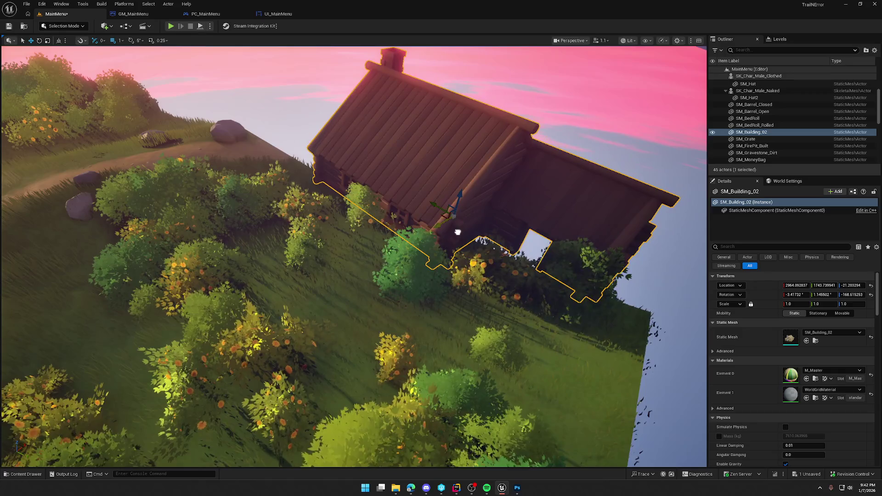
key(Escape)
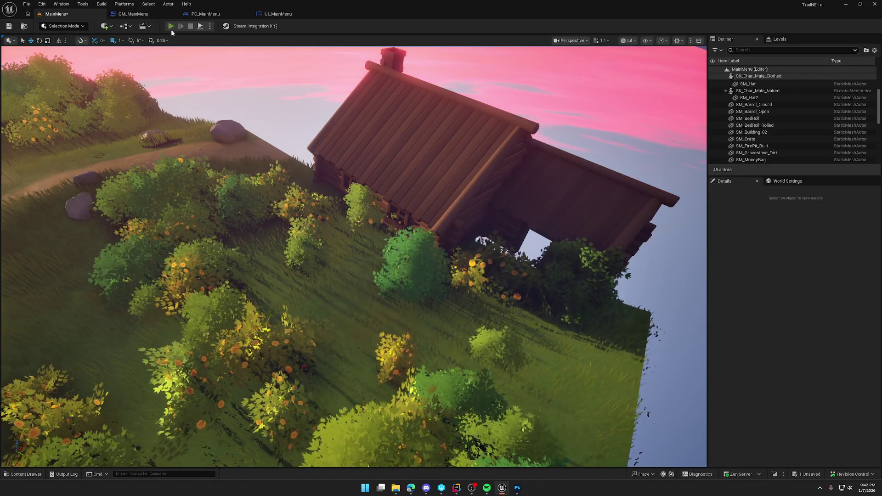
click(170, 26)
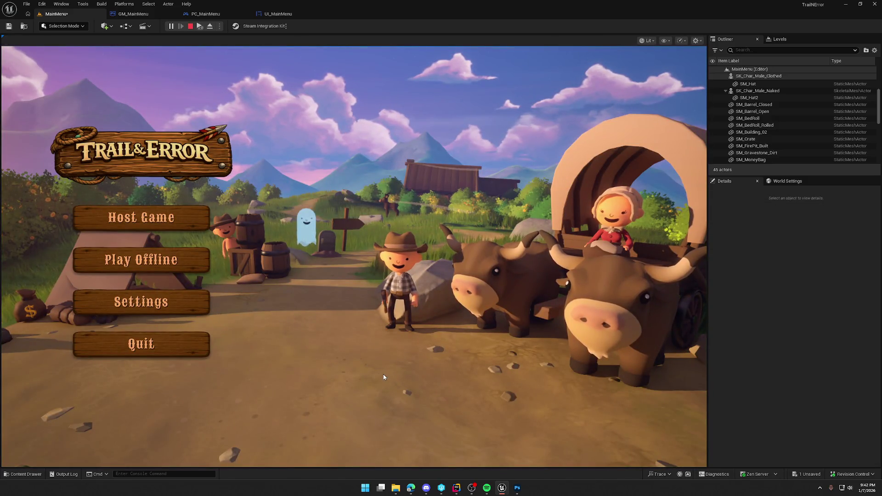
- Lower the background cabin toward the ground and preview the menu to judge placement
key(Escape)
click(454, 185)
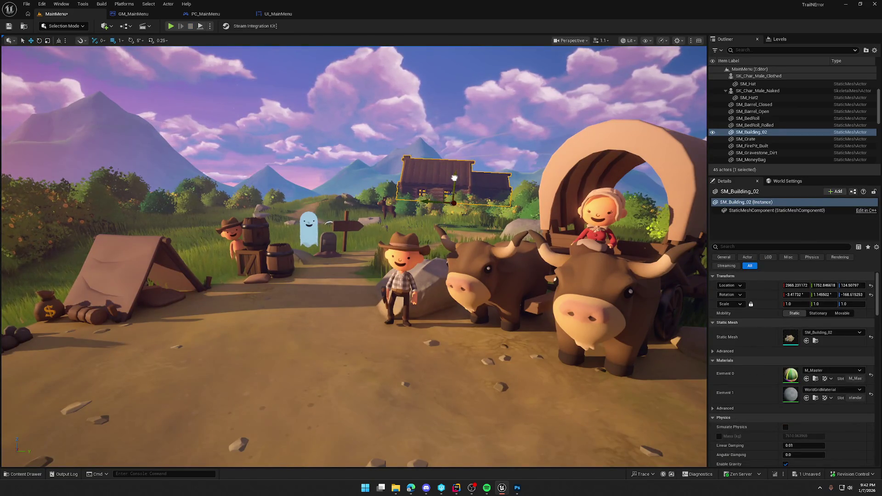
key(Escape)
click(447, 174)
drag(454, 177, 415, 200)
key(Escape)
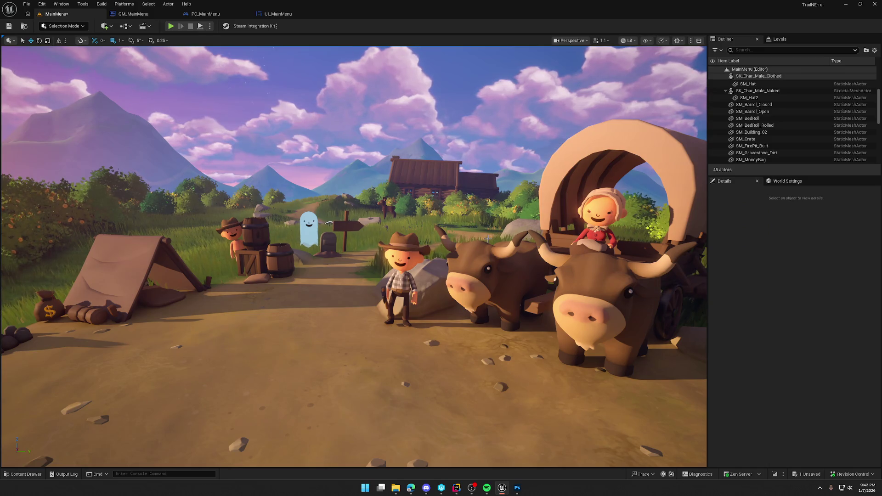
click(171, 28)
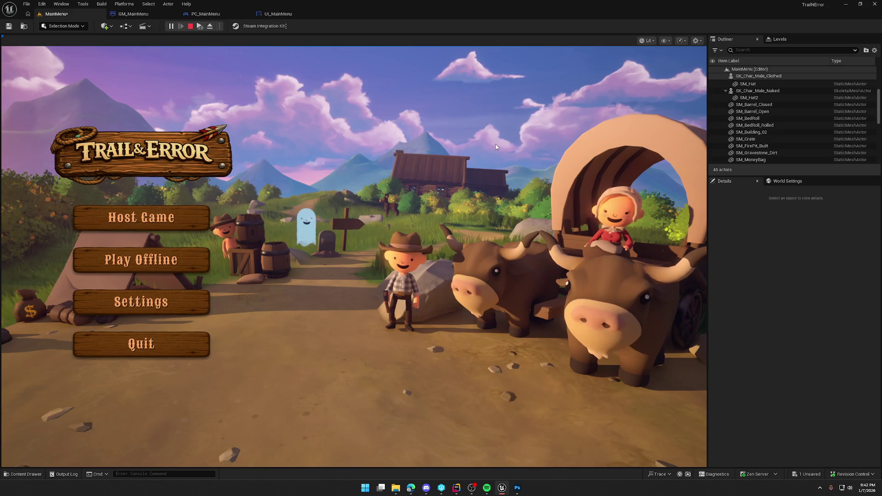
key(Escape)
- Mirror the cabin by setting its Scale Y to -1
click(443, 196)
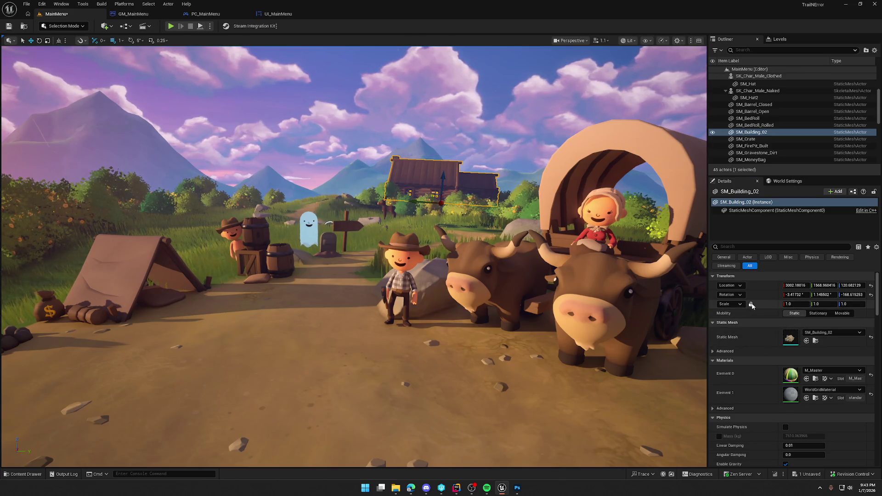
click(824, 304)
text(-1)
key(Return)
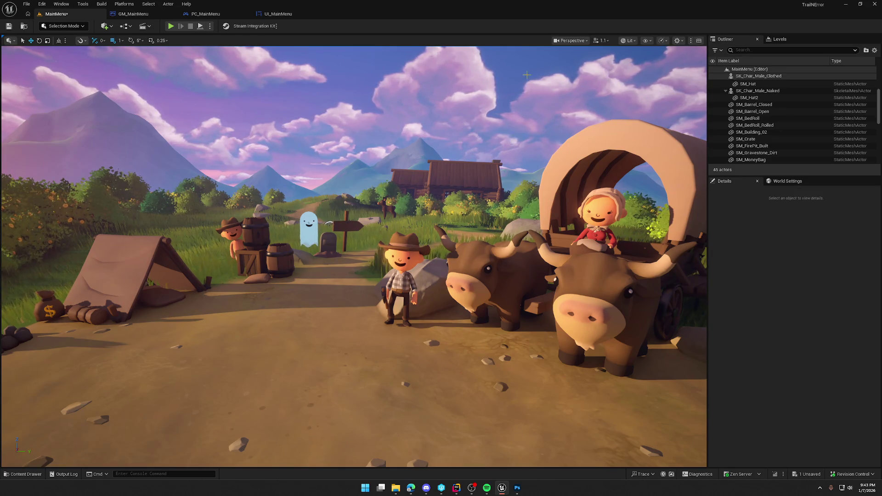
click(252, 172)
- Raise SM_Mountain6 higher above the treeline
drag(274, 184, 274, 168)
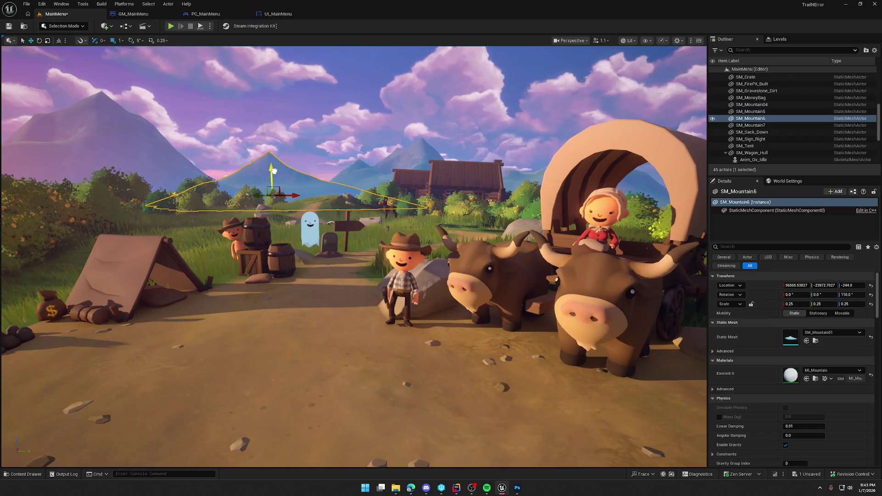
key(Escape)
click(290, 180)
- Tilt SM_Mountain6 a little further using world-space rotation
key(e)
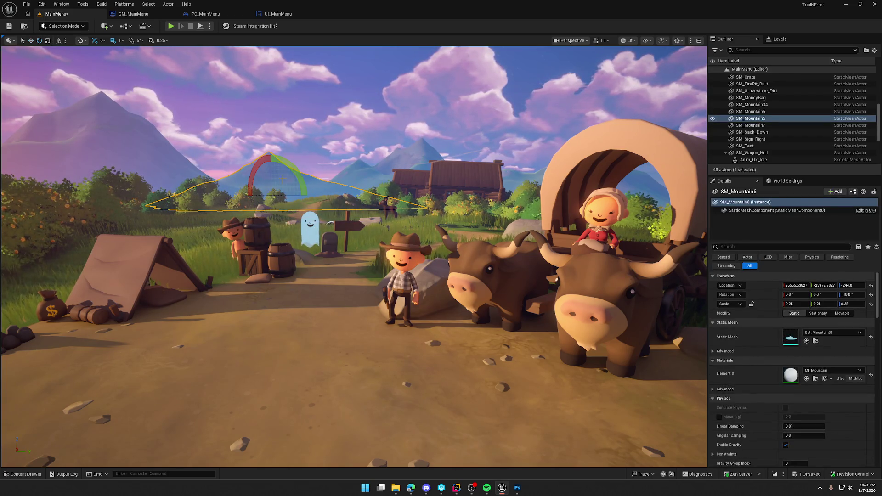
click(59, 40)
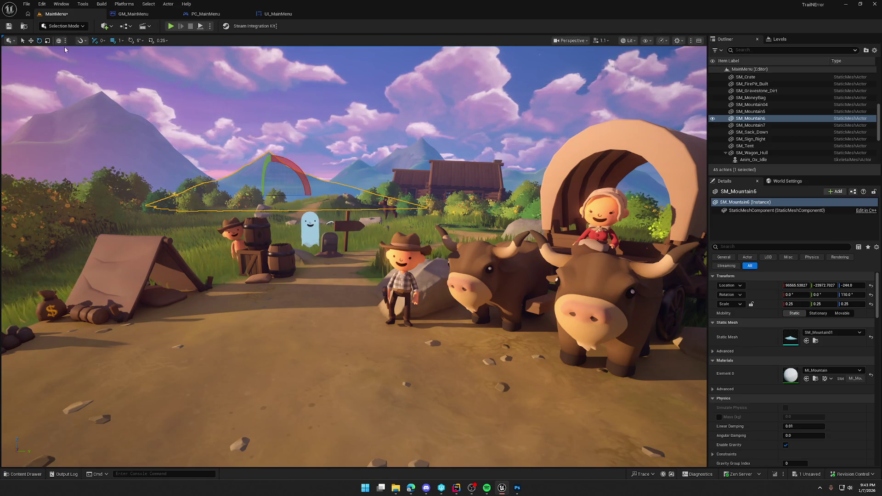
drag(306, 186, 308, 195)
drag(272, 154, 279, 196)
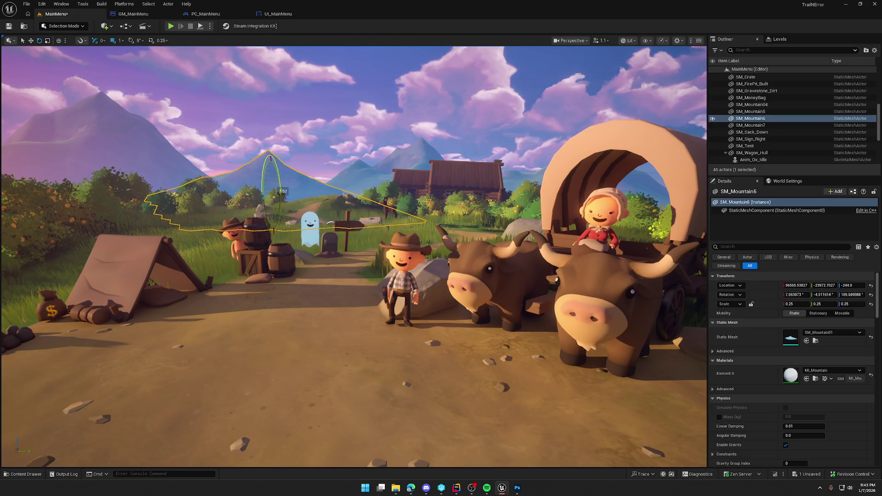
key(Escape)
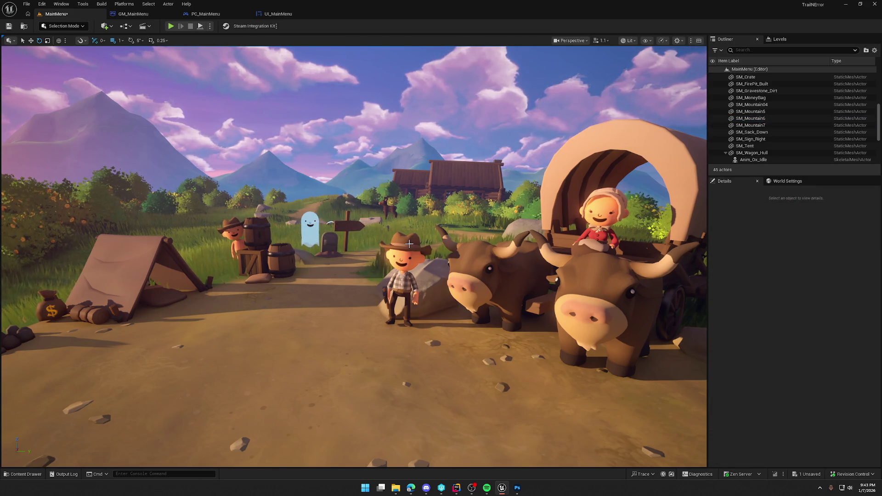
key(ctrl+z)
drag(272, 155, 278, 175)
key(Escape)
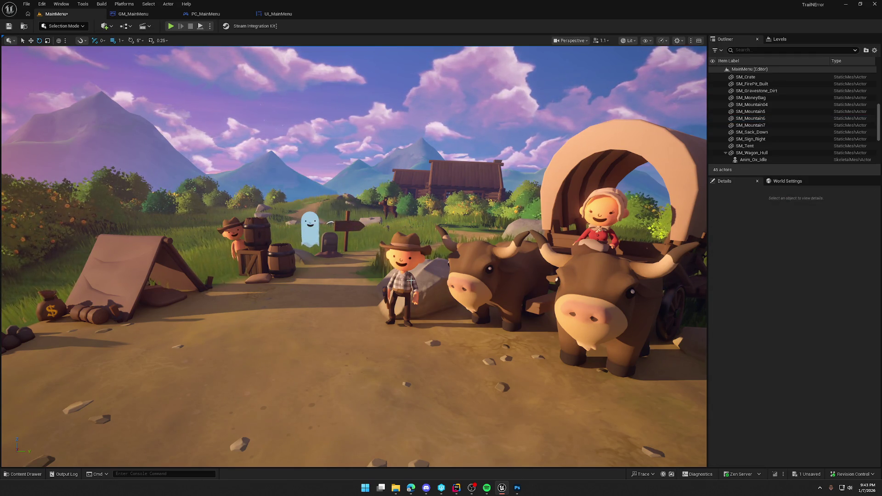
- Check SM_Mountain7 behind the cabin and start the main menu play preview
click(407, 168)
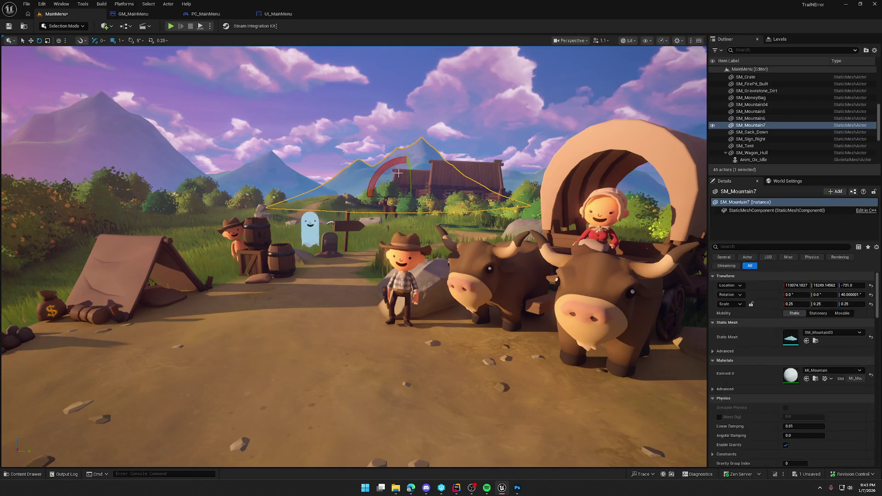
key(w)
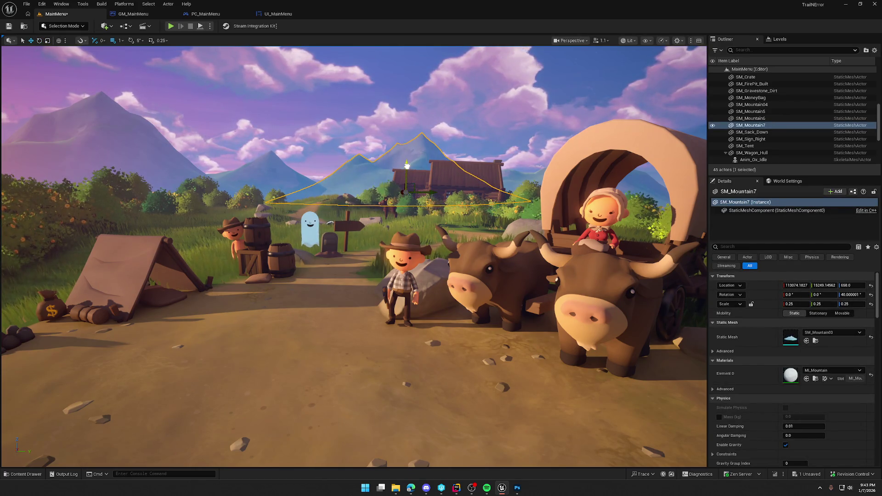
key(Escape)
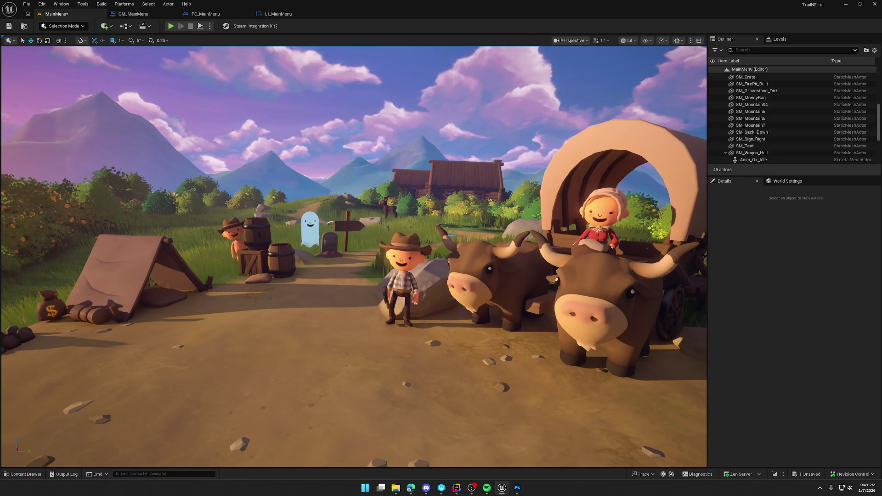
click(170, 26)
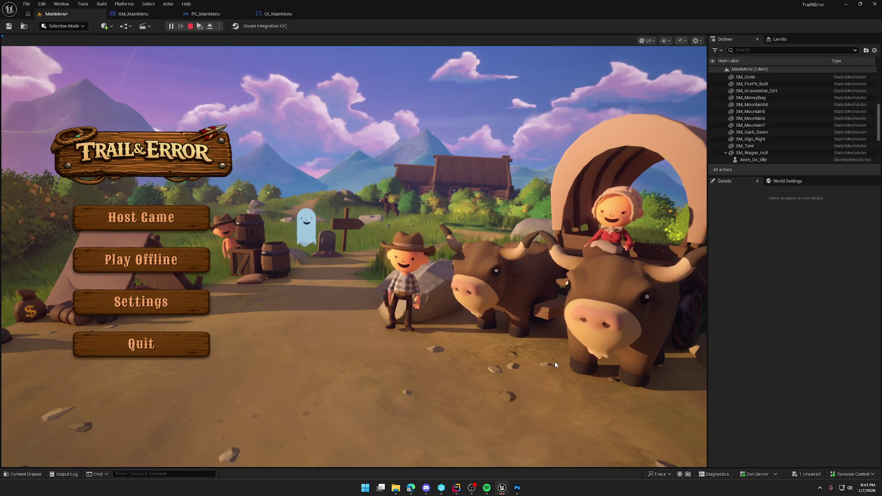
- Raise SM_Mountain5 higher, then rerun the main menu preview with Alt+P and stop it
key(Escape)
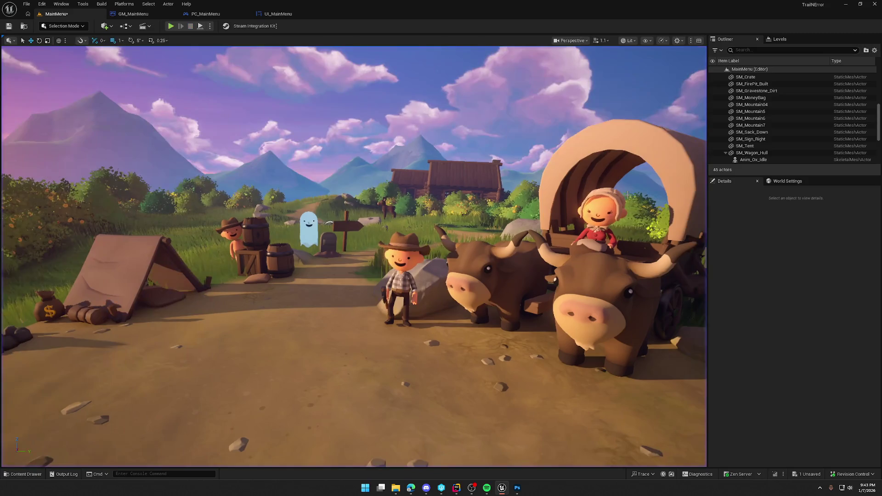
click(527, 192)
mouse_move(527, 192)
mouse_down()
mouse_move(532, 167)
mouse_move(528, 175)
mouse_up()
key(e)
key(w)
key(Escape)
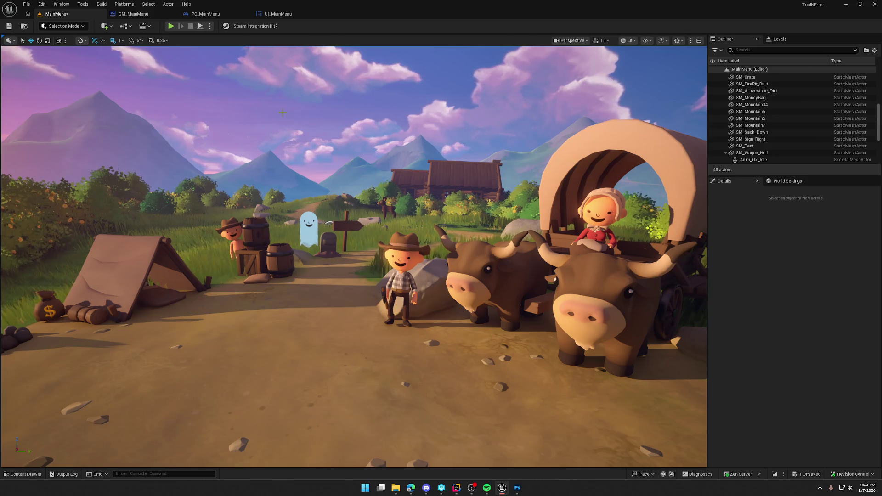
key(alt+p)
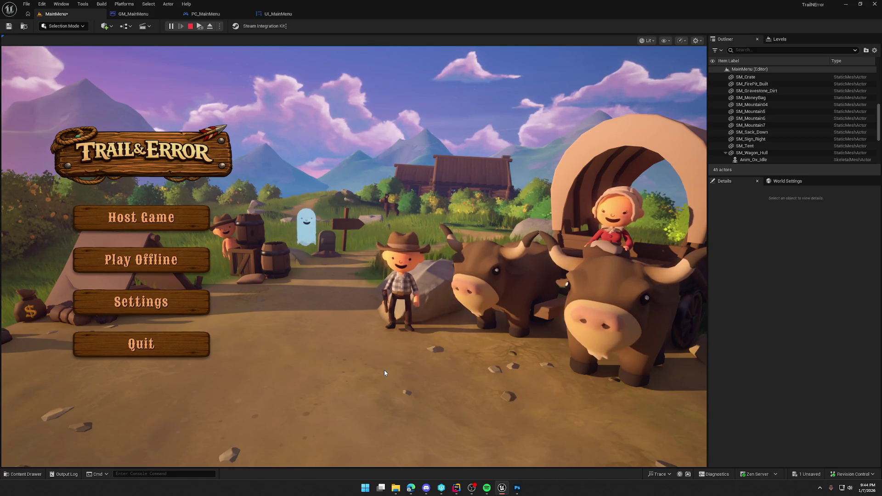
key(Escape)
- Check the cowboy character, then run the main menu preview once more and stop it
click(404, 324)
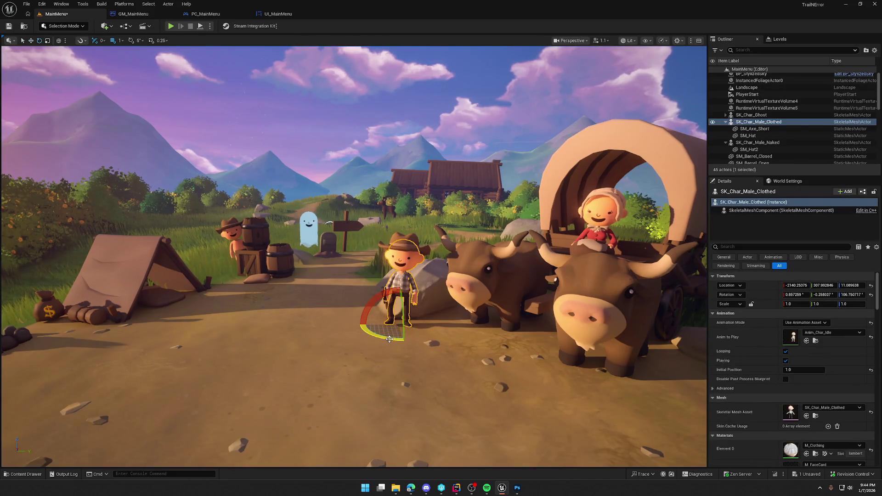
key(Escape)
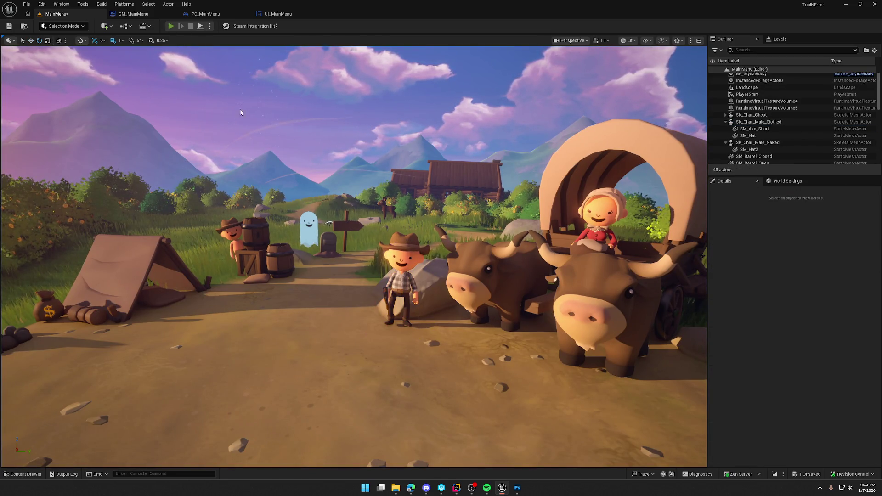
key(alt+p)
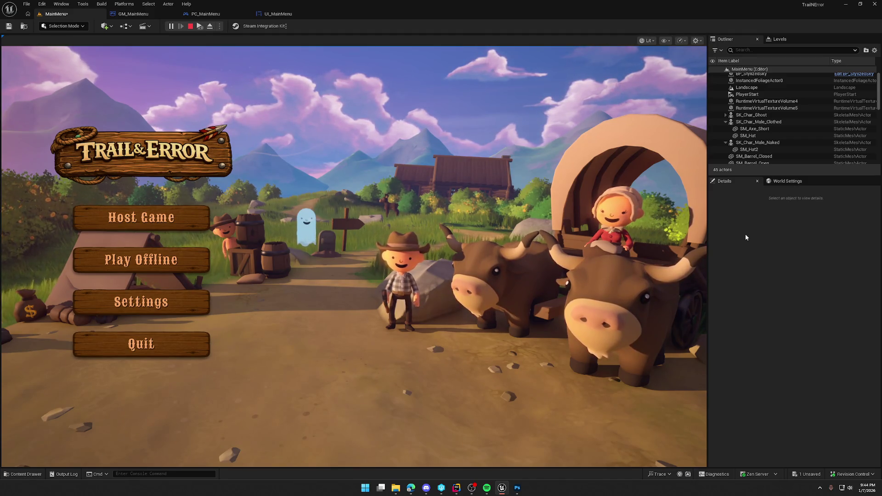
key(Escape)
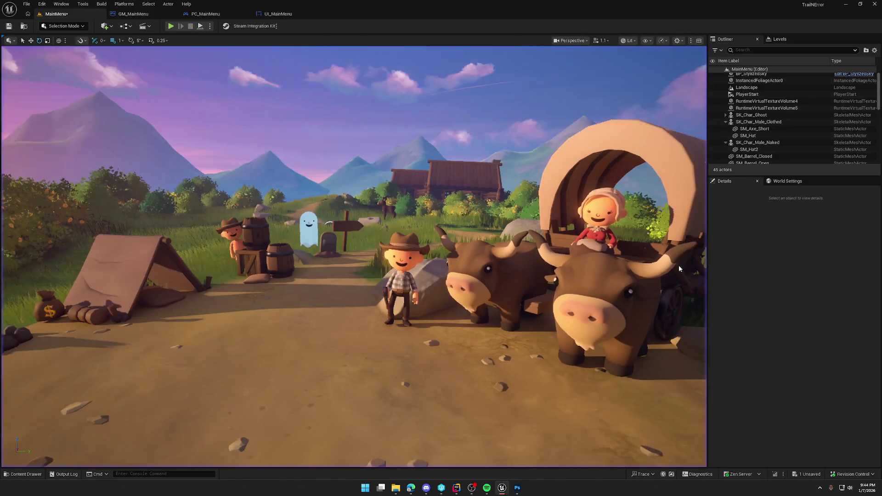
- Run the main menu full-screen in immersive viewport and capture the whole screen
key(F11)
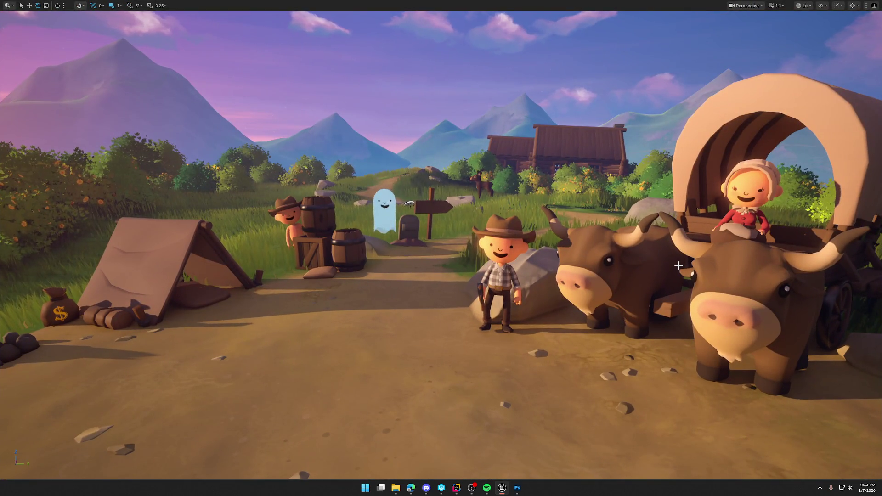
key(alt+p)
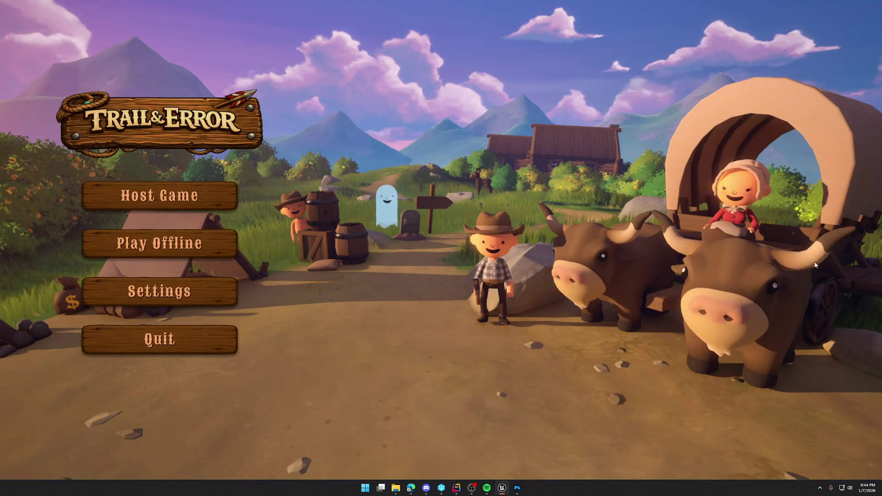
key(super+shift+s)
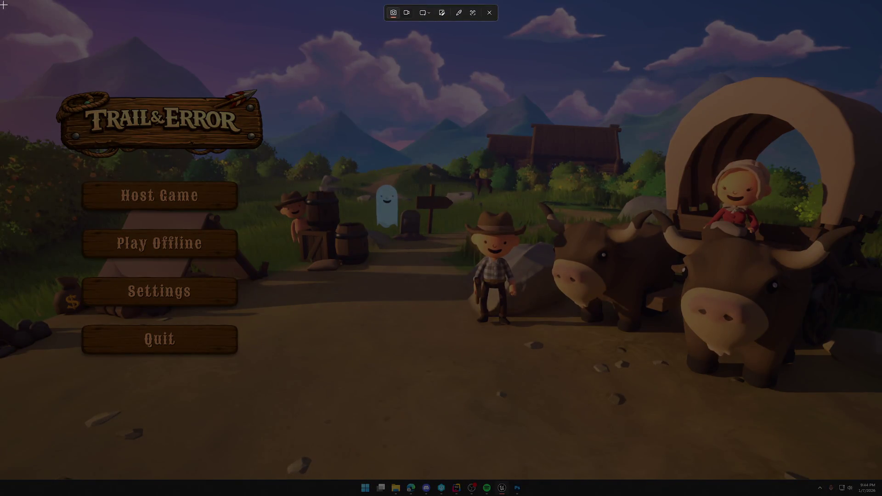
mouse_move(1, 1)
mouse_down()
mouse_move(210, 129)
mouse_move(840, 441)
mouse_move(880, 480)
mouse_up()
key(Escape)
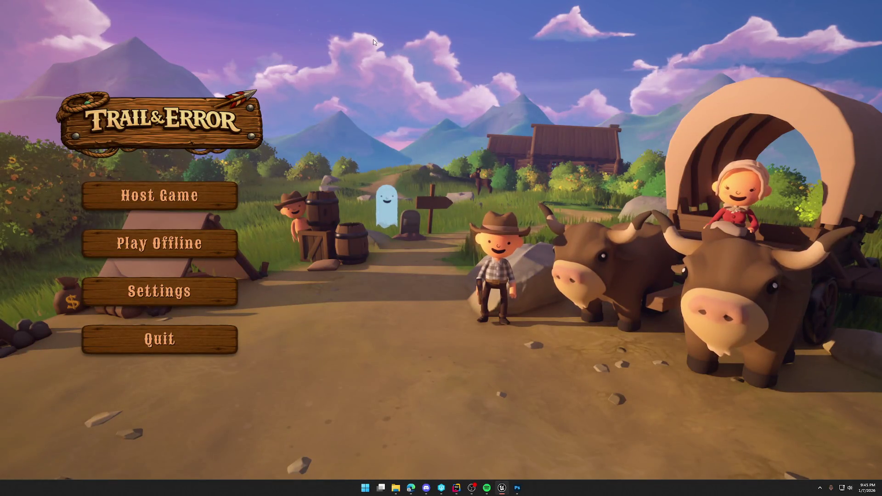
- Recapture the full main menu screen, then exit the preview and immersive view
key(super+shift+s)
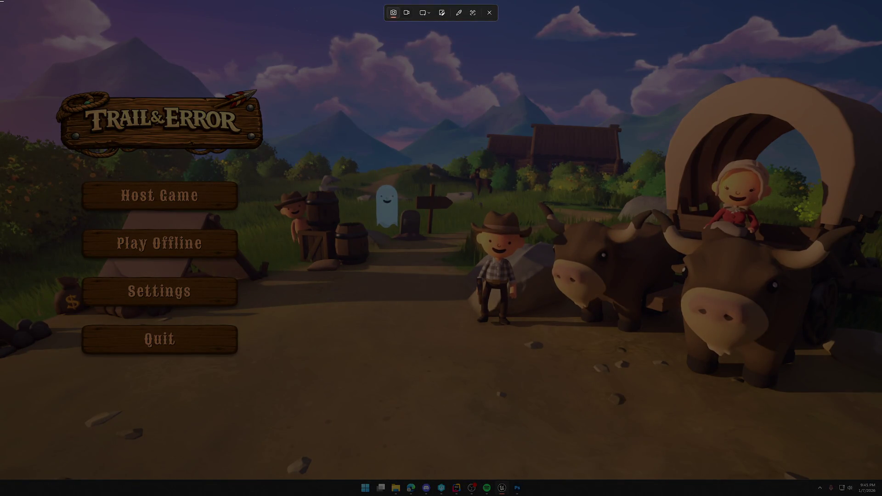
mouse_move(2, 2)
mouse_down()
mouse_move(858, 482)
mouse_move(881, 483)
mouse_up()
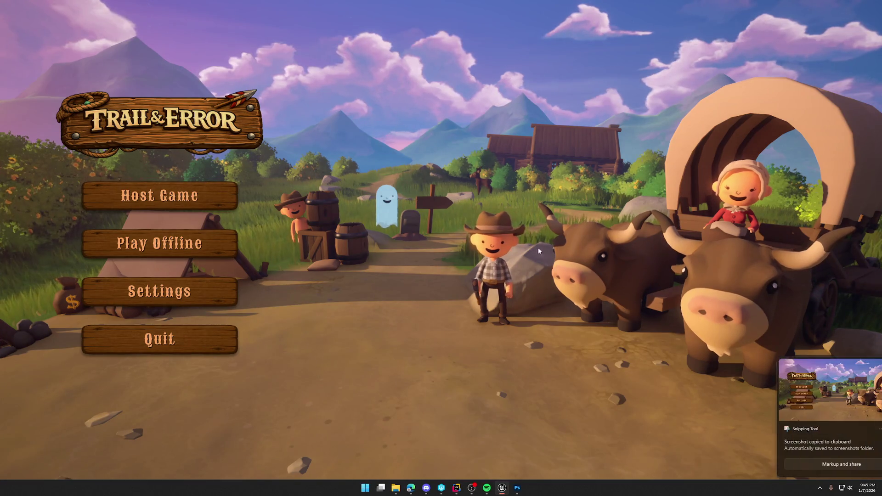
key(Escape)
key(F11)
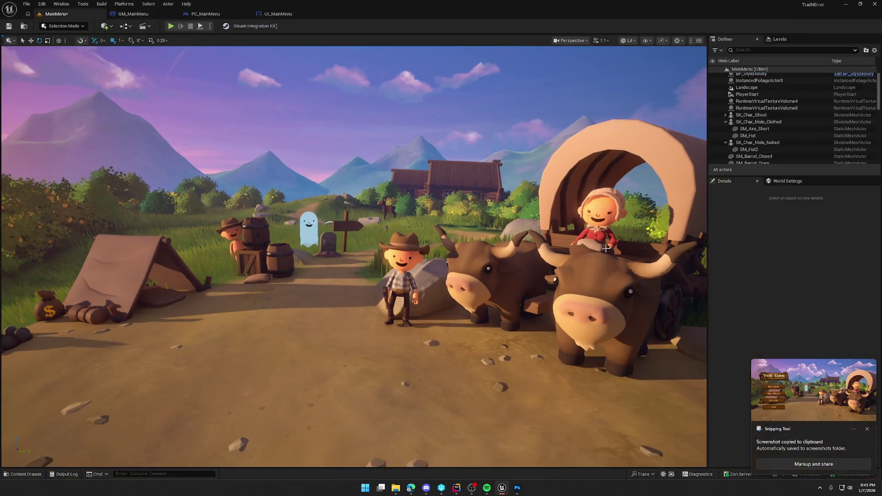